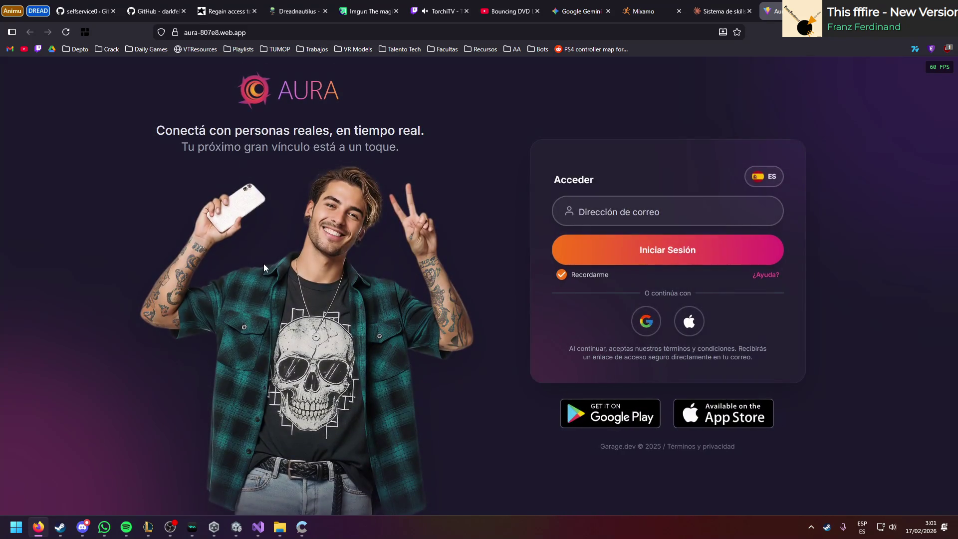
Step: Reload the Aura sign-in page several times
click(66, 32)
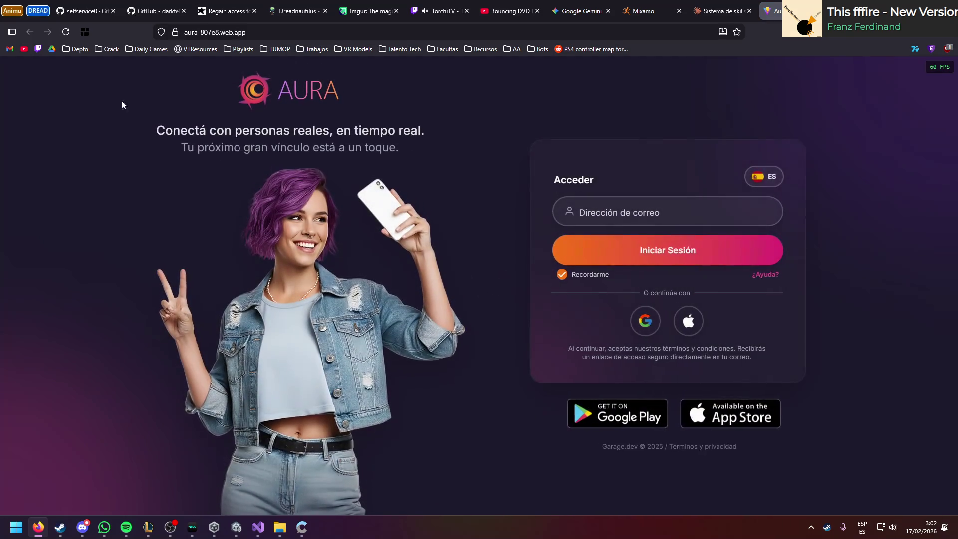
click(67, 35)
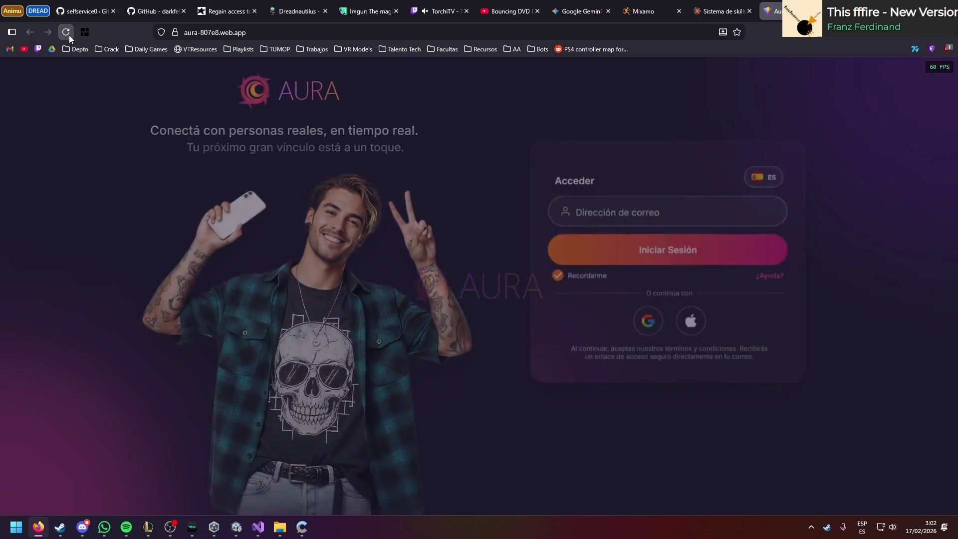
click(68, 35)
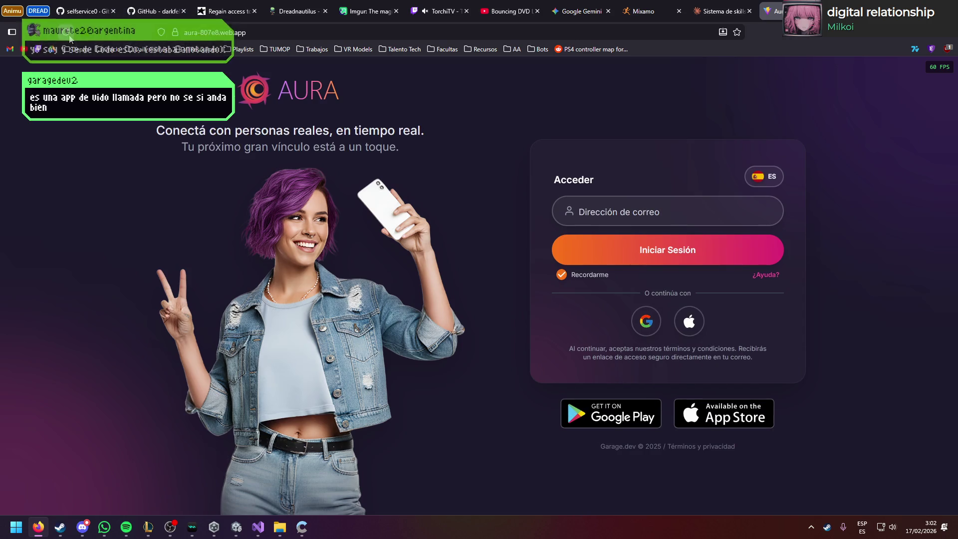
click(70, 38)
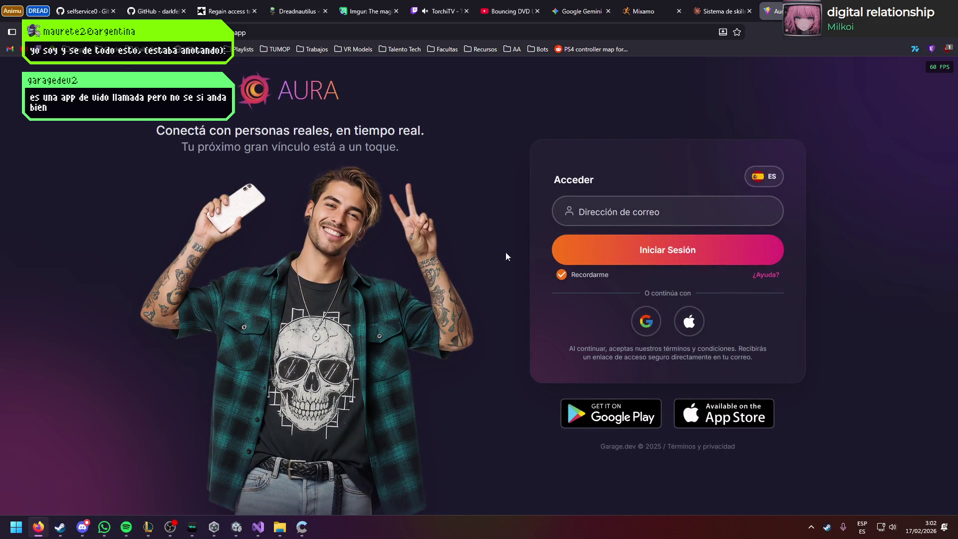
Step: Request an Aura sign-in link for a throwaway test e-mail address, then reset the form and open a new tab
click(671, 257)
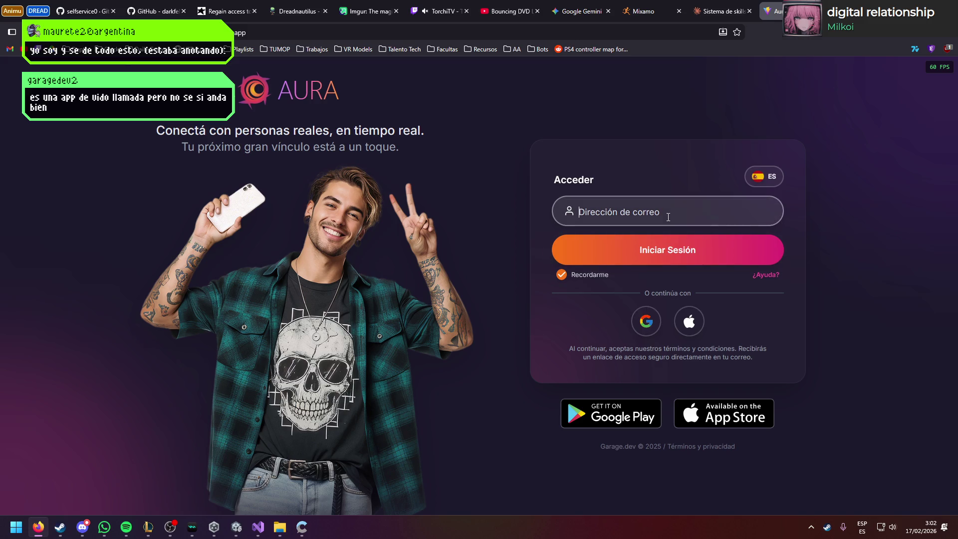
text(asdasd@fasidnf.com)
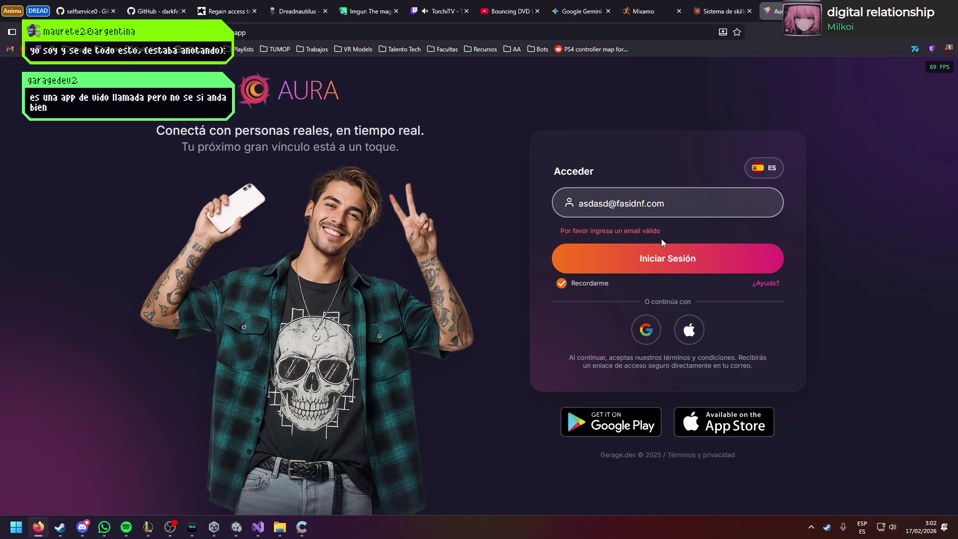
key(Return)
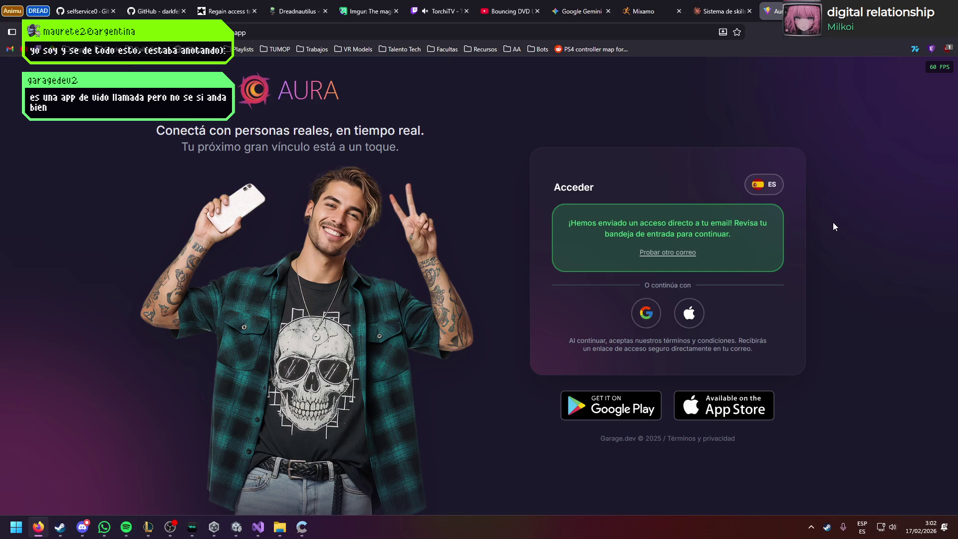
click(667, 251)
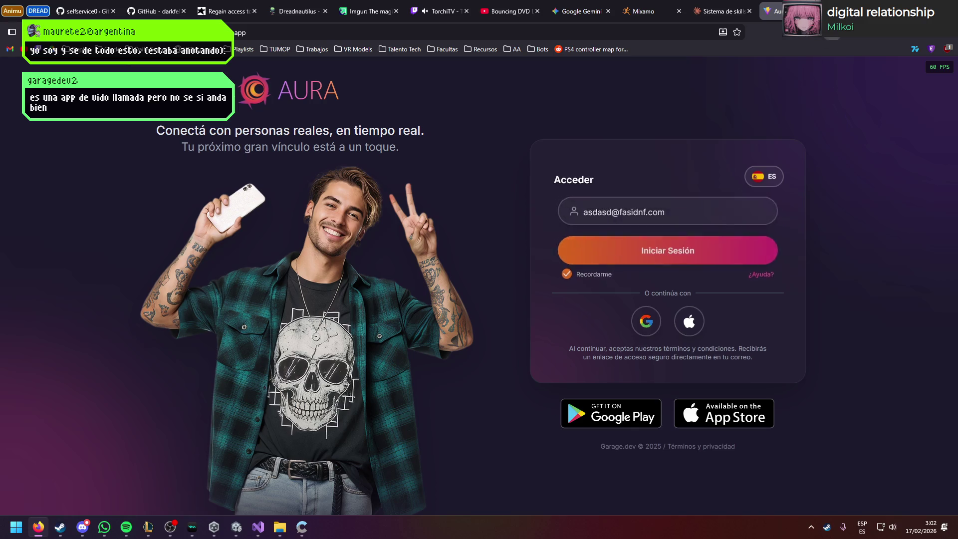
key(ctrl+t)
Step: Find a temporary email service and copy its generated 10-minute address
text(20)
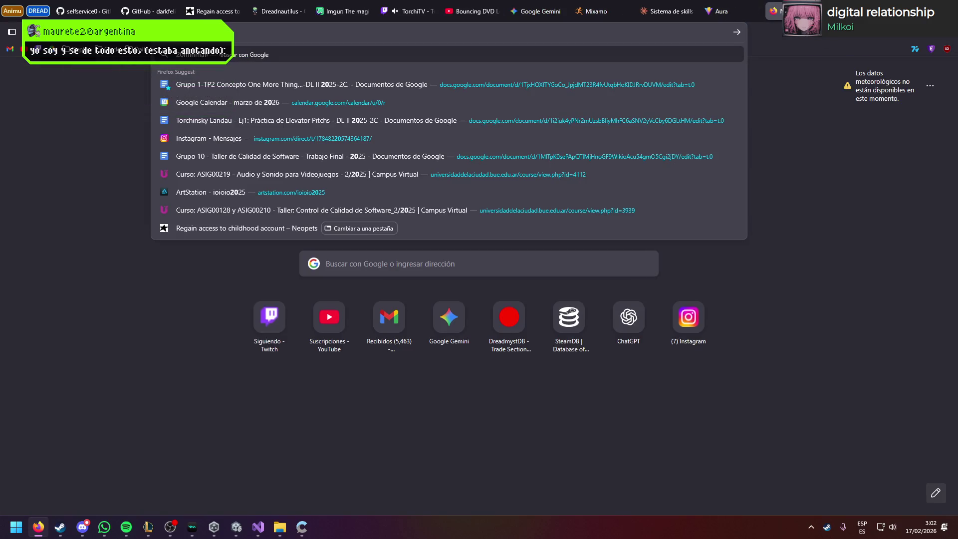
key(Return)
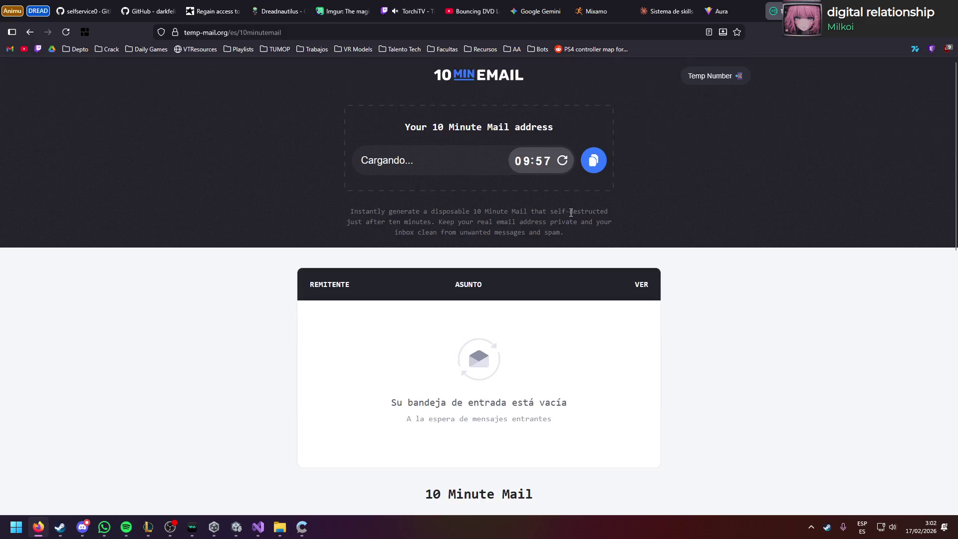
scroll(570, 212, down, 3)
scroll(559, 171, up, 3)
click(593, 160)
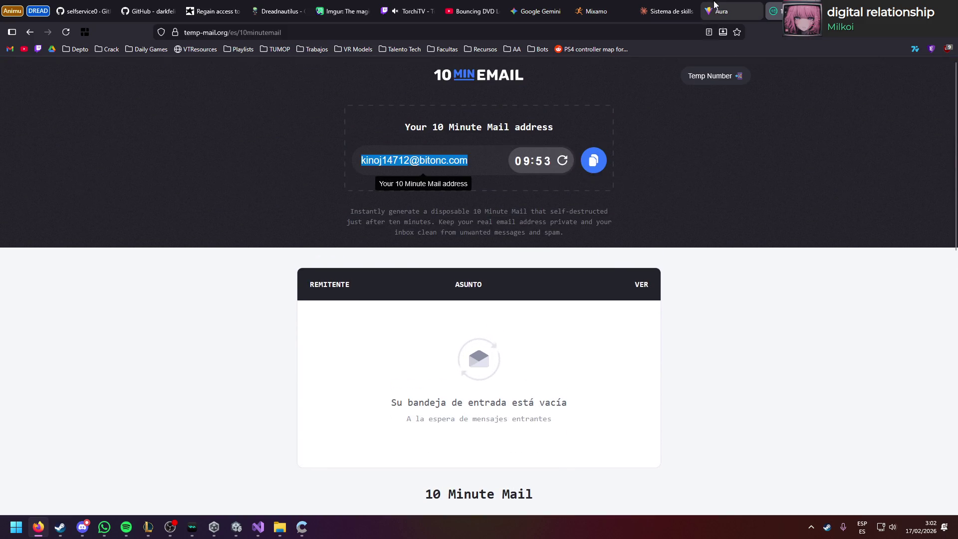
Step: Replace the email in Aura's sign-in form with the temporary address and request a sign-in link
key(ctrl+shift+Tab)
triple_click(648, 212)
key(ctrl+v)
click(618, 249)
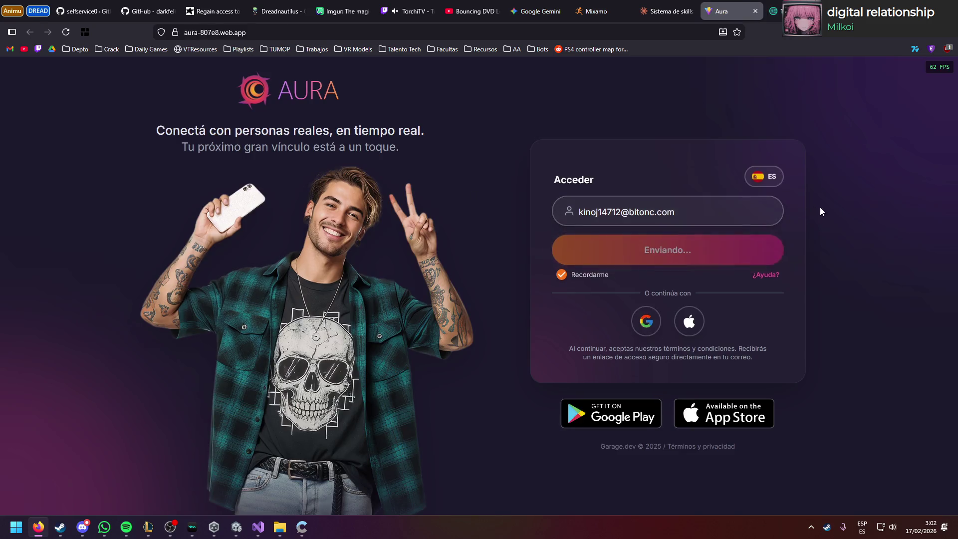
click(773, 11)
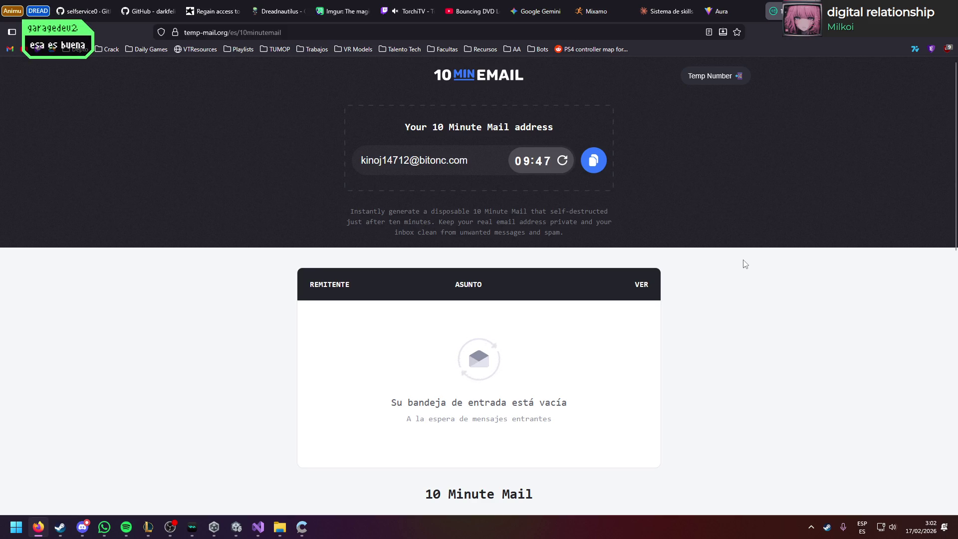
Step: Open Aura's sign-in email in the Temp Mail inbox and follow its link
scroll(738, 303, down, 1)
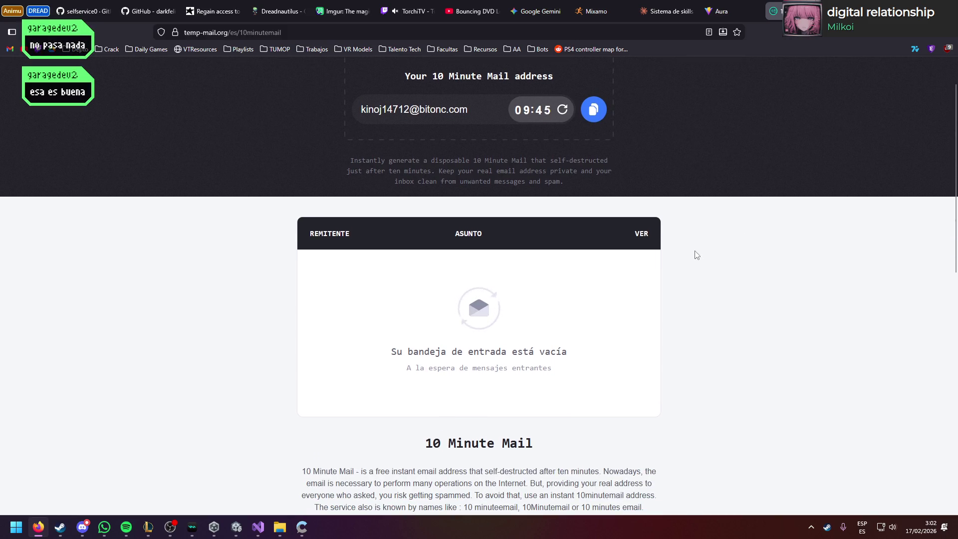
scroll(709, 255, up, 1)
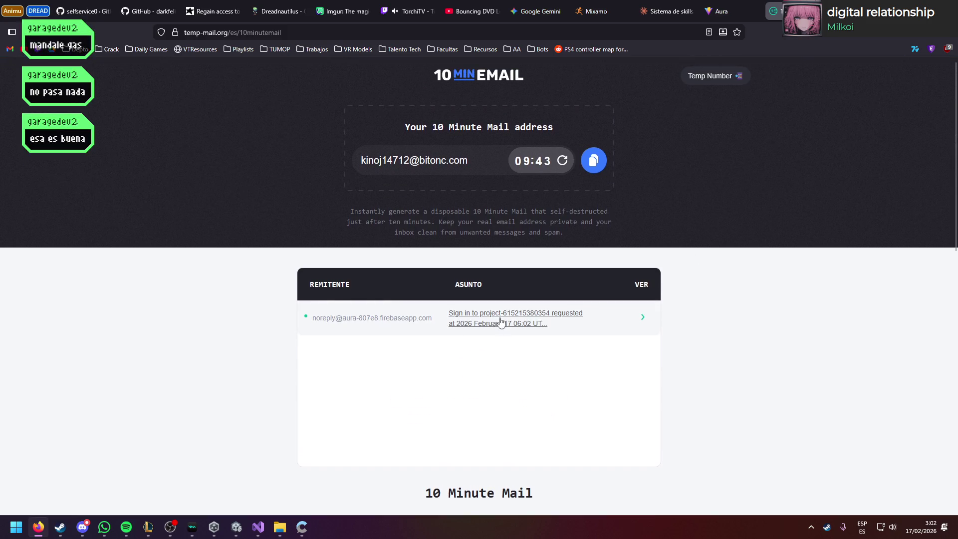
click(499, 318)
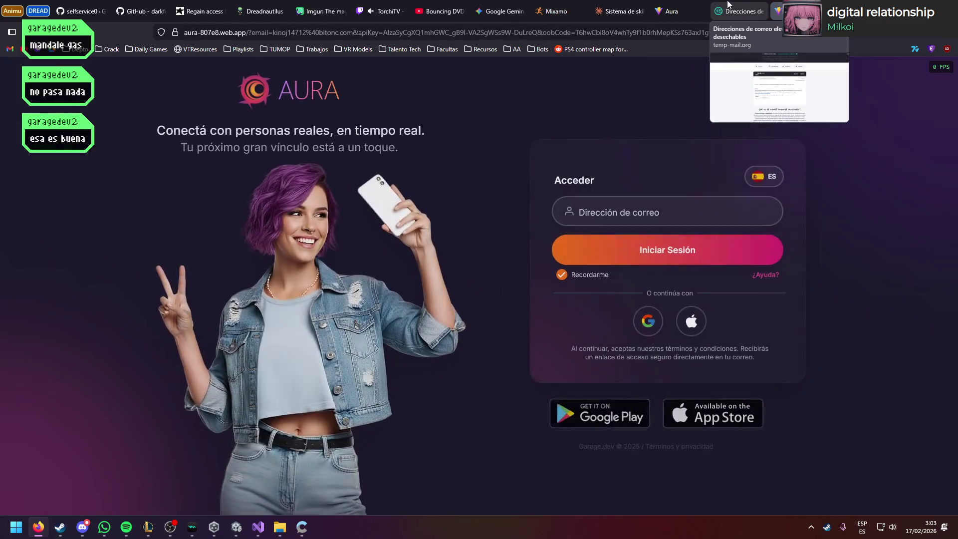
click(733, 4)
Step: Copy the temporary address again and resend Aura's sign-in request for it
scroll(619, 205, up, 5)
click(547, 175)
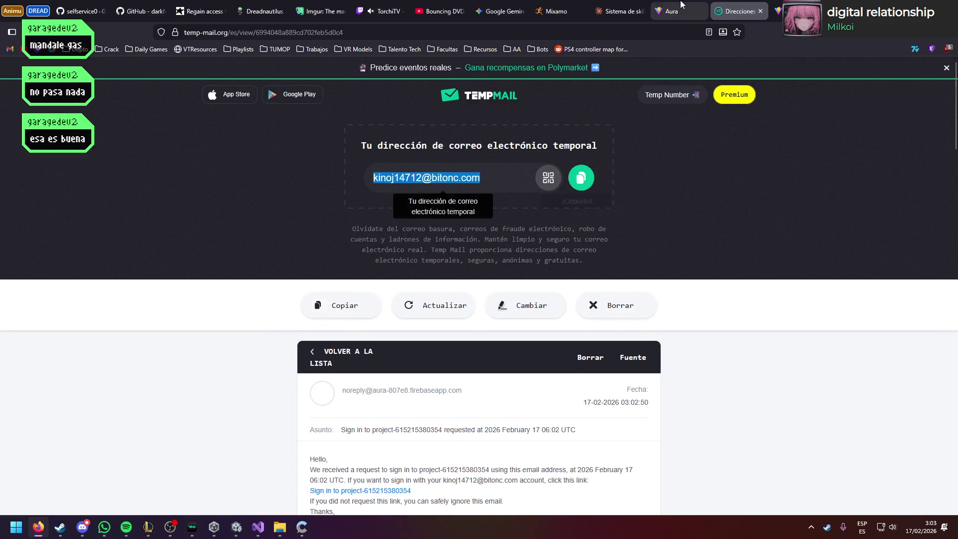
click(671, 11)
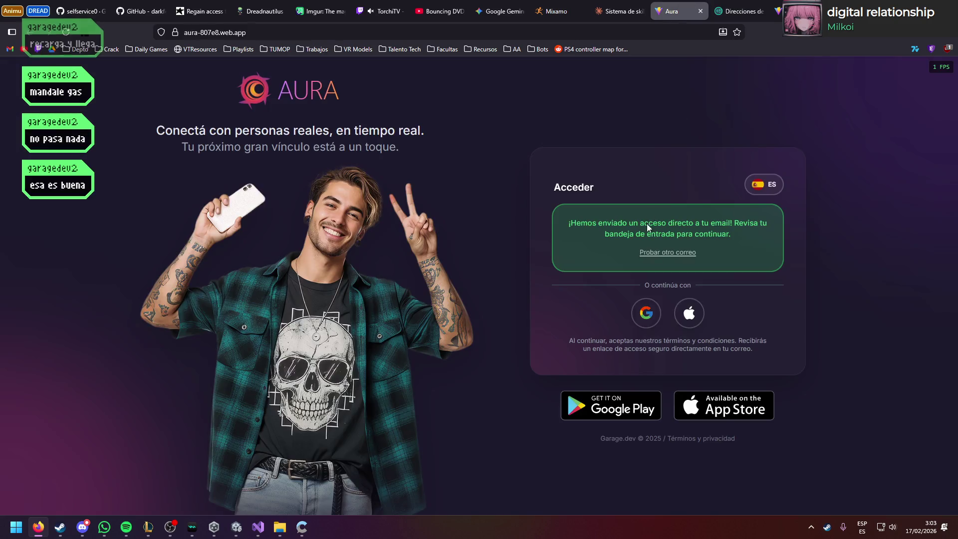
click(667, 253)
click(619, 247)
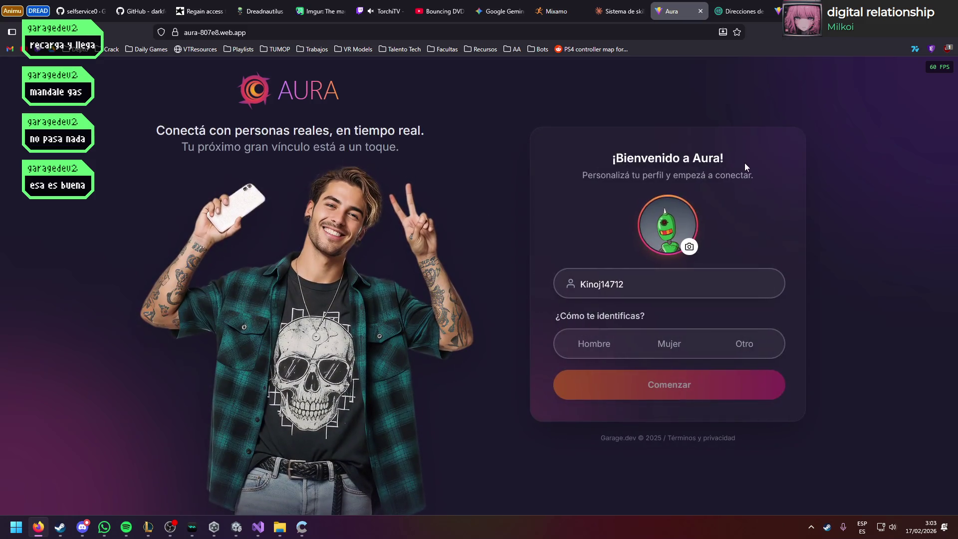
Step: Keep the suggested username, choose Otro as identity, and press Comenzar to finish the profile
click(636, 286)
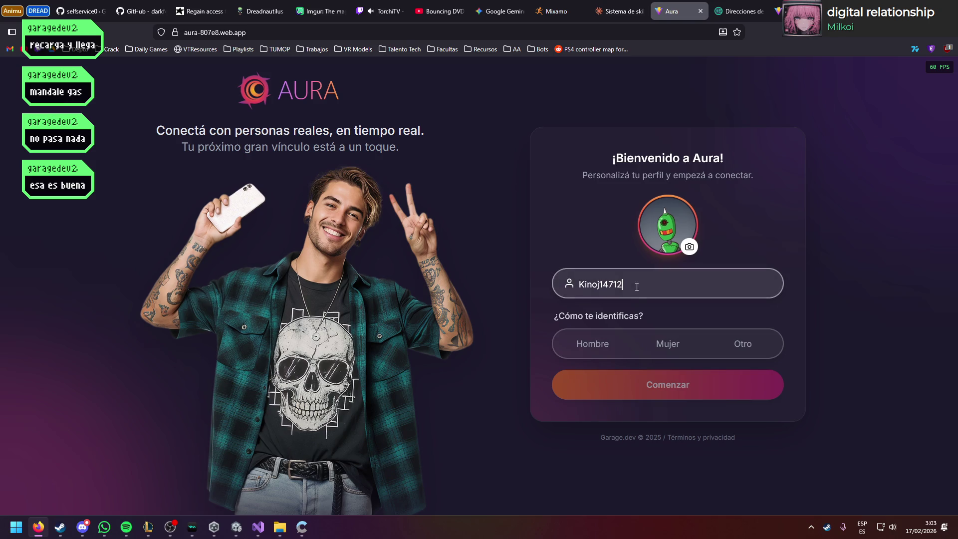
click(742, 349)
click(713, 381)
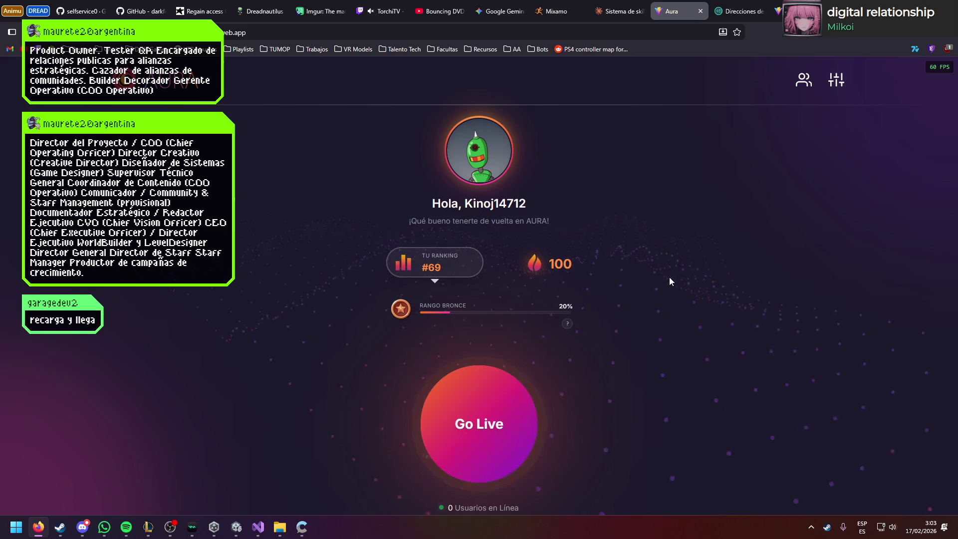
click(447, 260)
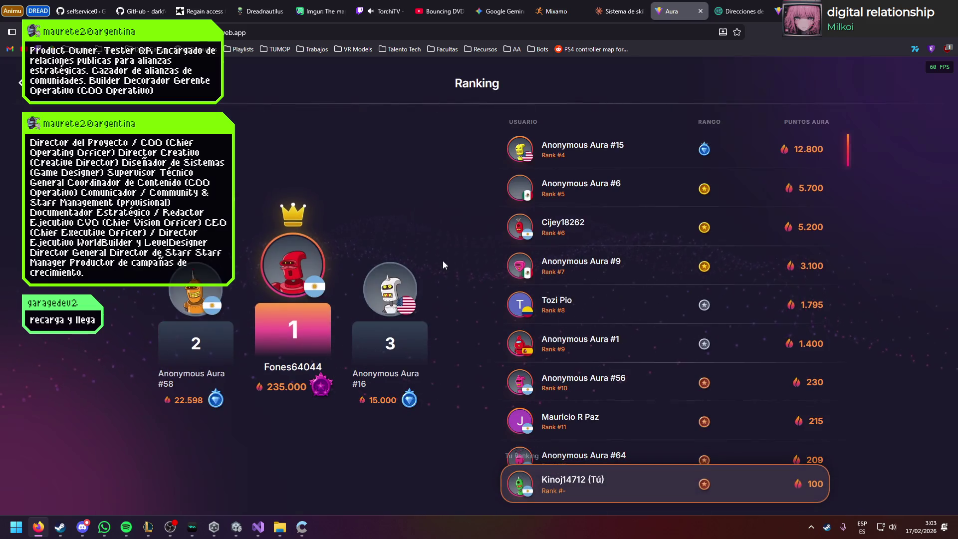
scroll(656, 259, down, 5)
scroll(656, 259, up, 5)
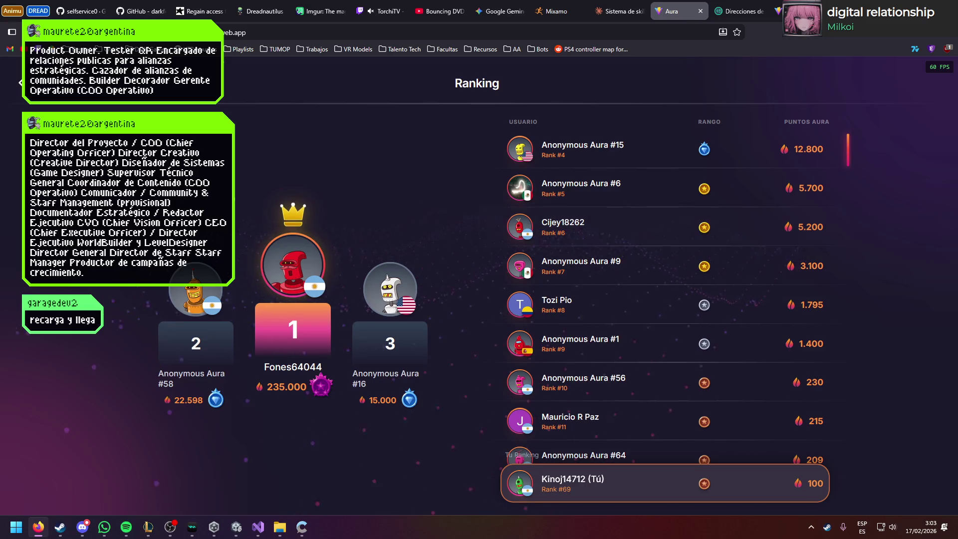
click(20, 82)
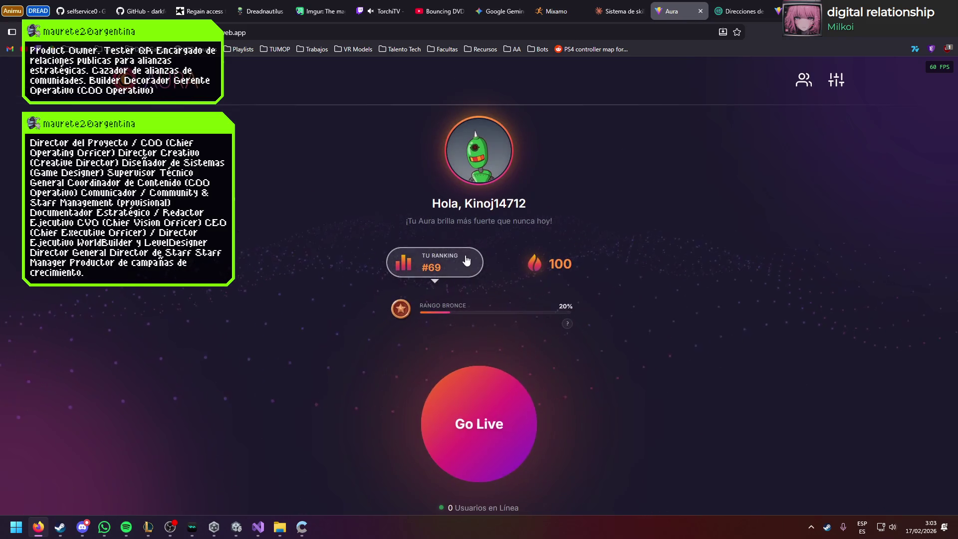
click(462, 152)
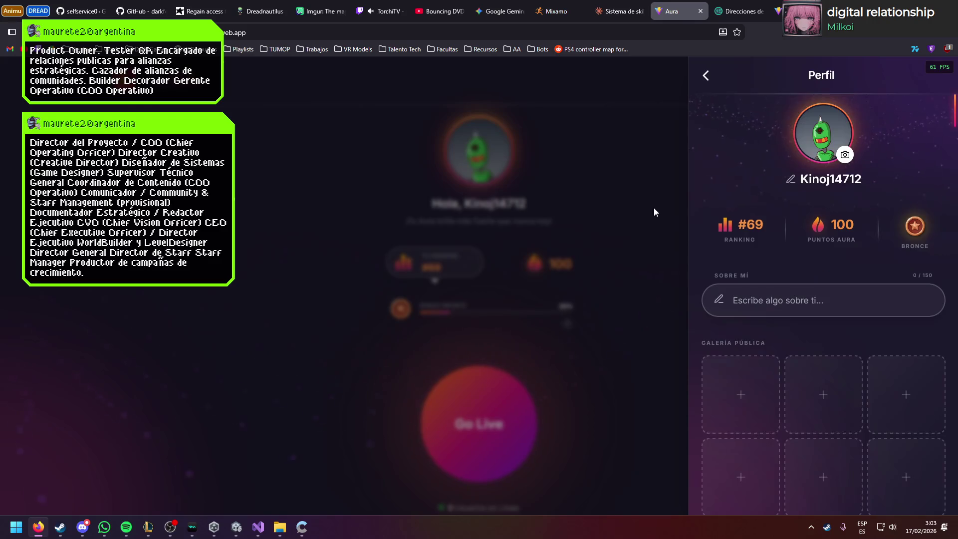
scroll(817, 253, down, 5)
scroll(779, 279, up, 3)
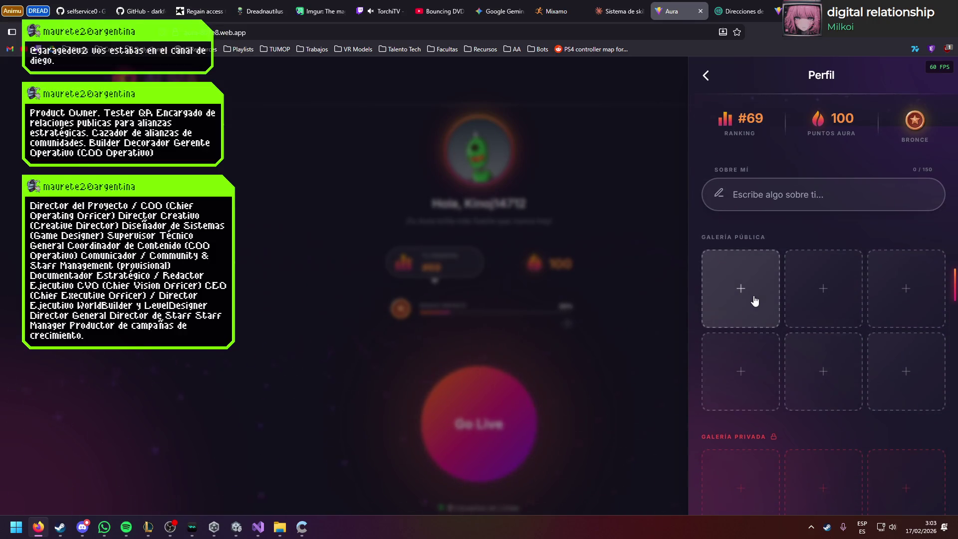
scroll(753, 295, down, 3)
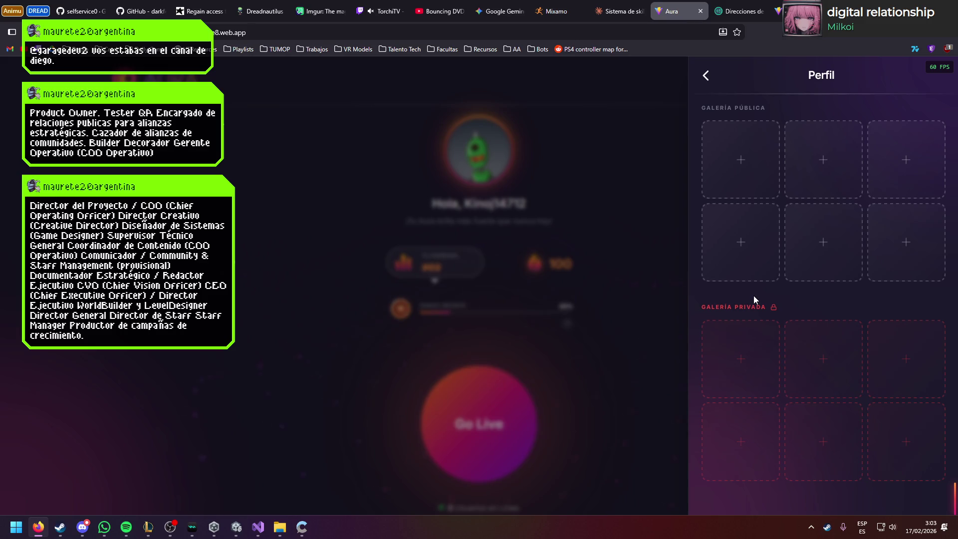
click(607, 387)
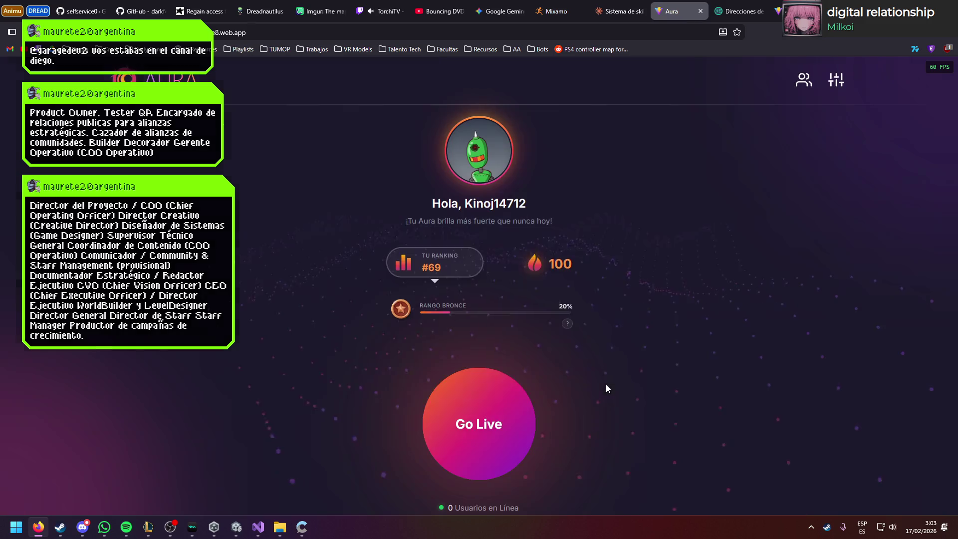
click(492, 423)
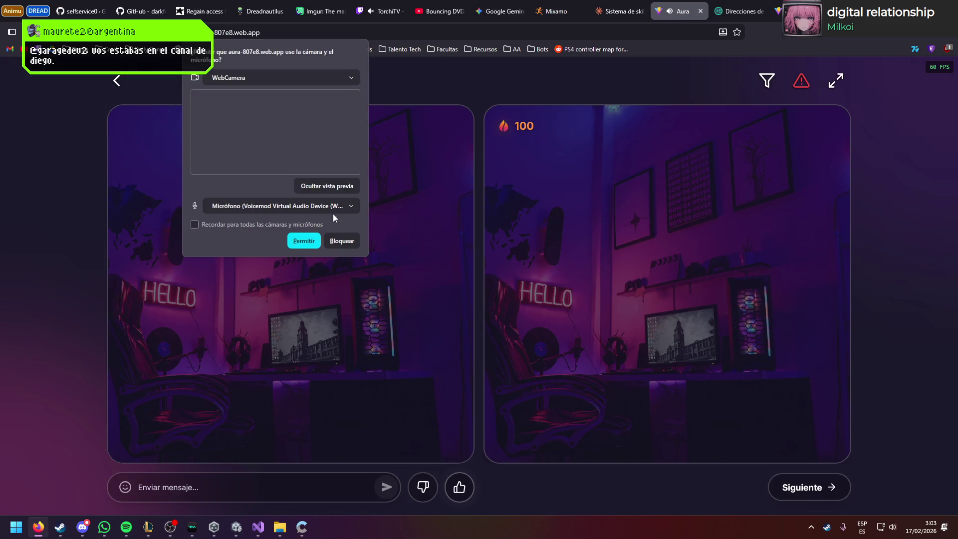
Step: Select Meta Quest 3 as the camera and allow camera and microphone access for Aura
click(339, 78)
click(286, 110)
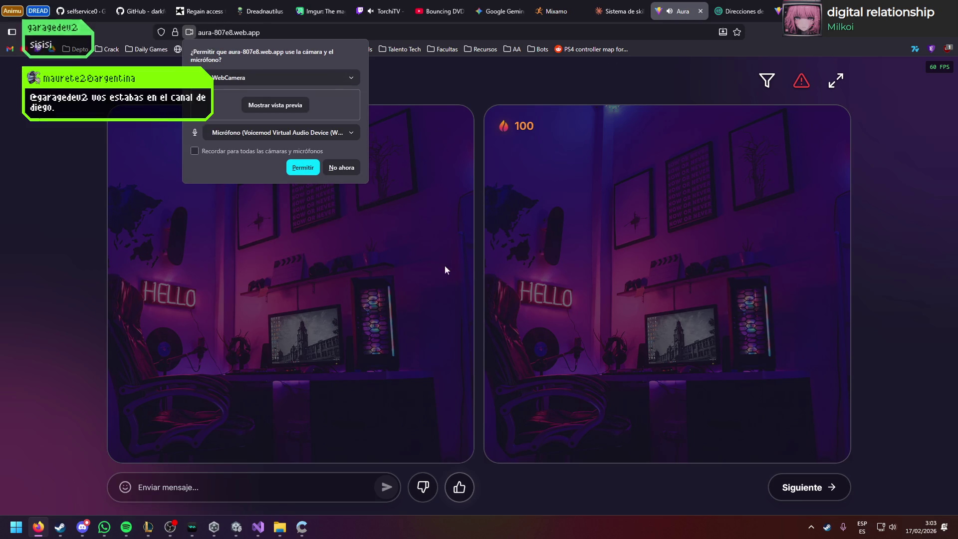
click(292, 77)
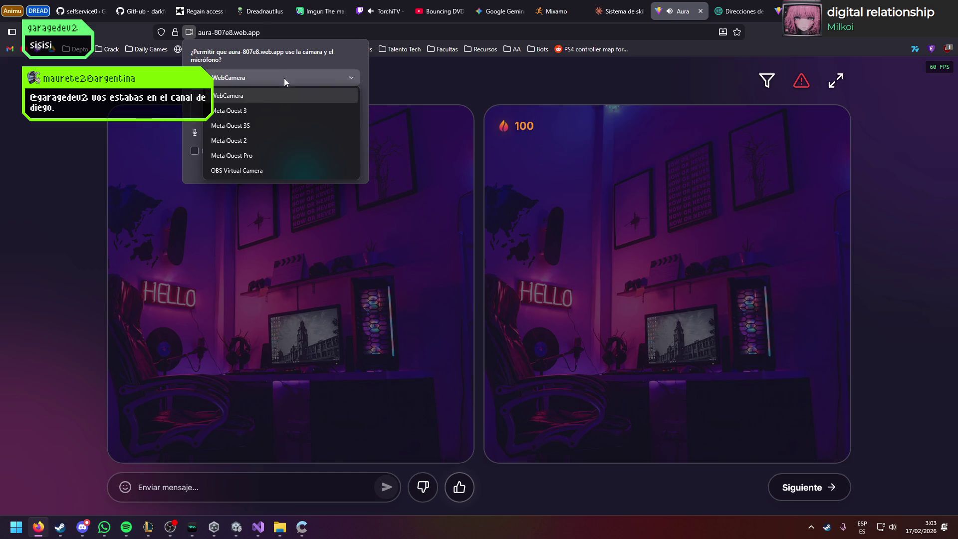
click(266, 109)
click(301, 241)
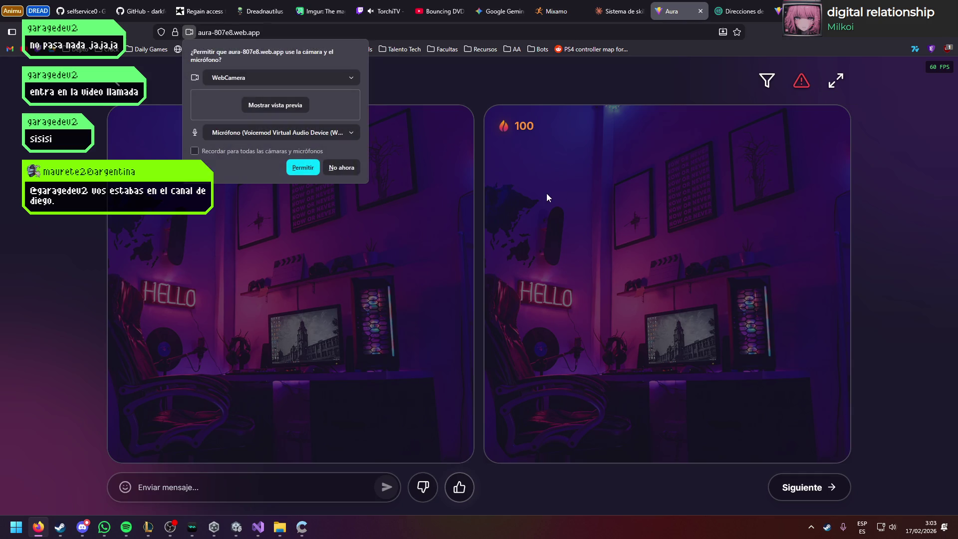
click(283, 78)
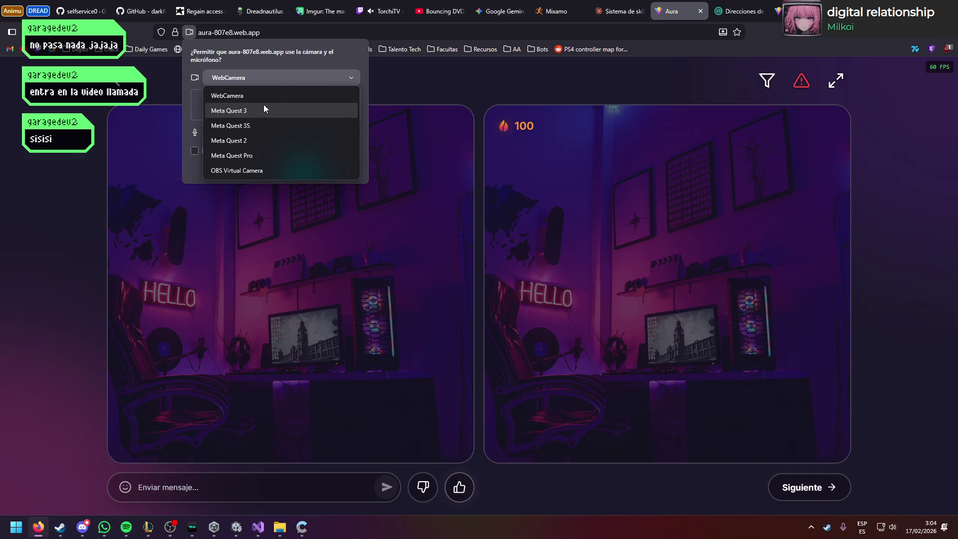
click(263, 106)
click(299, 240)
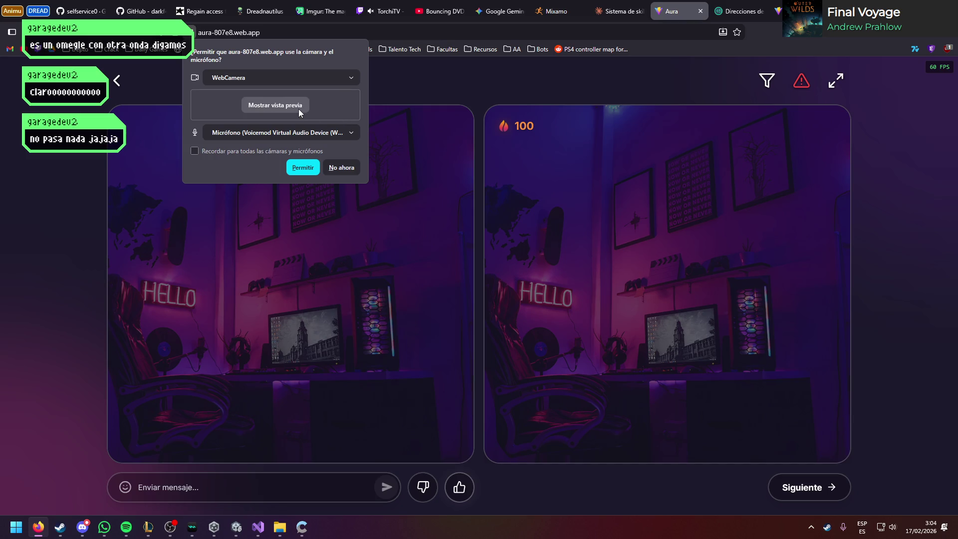
click(299, 167)
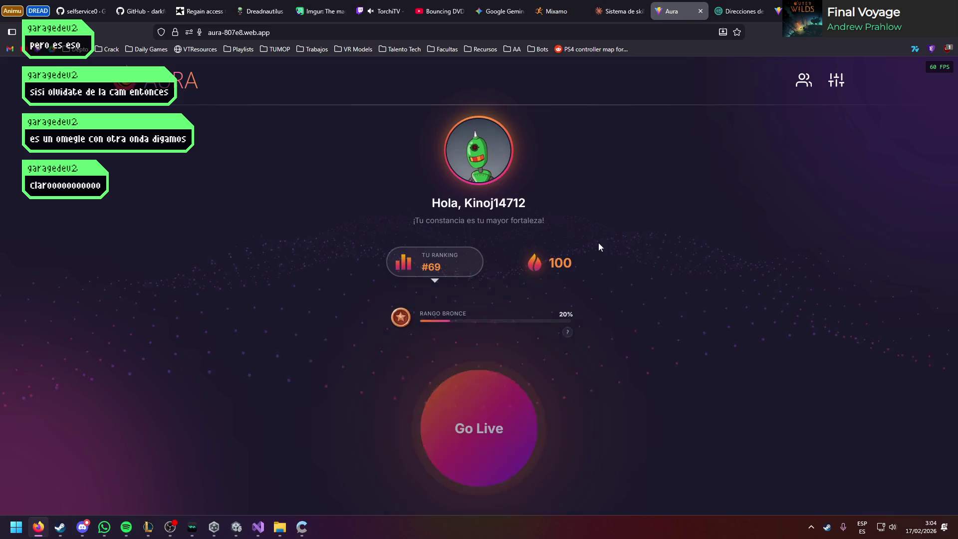
click(483, 406)
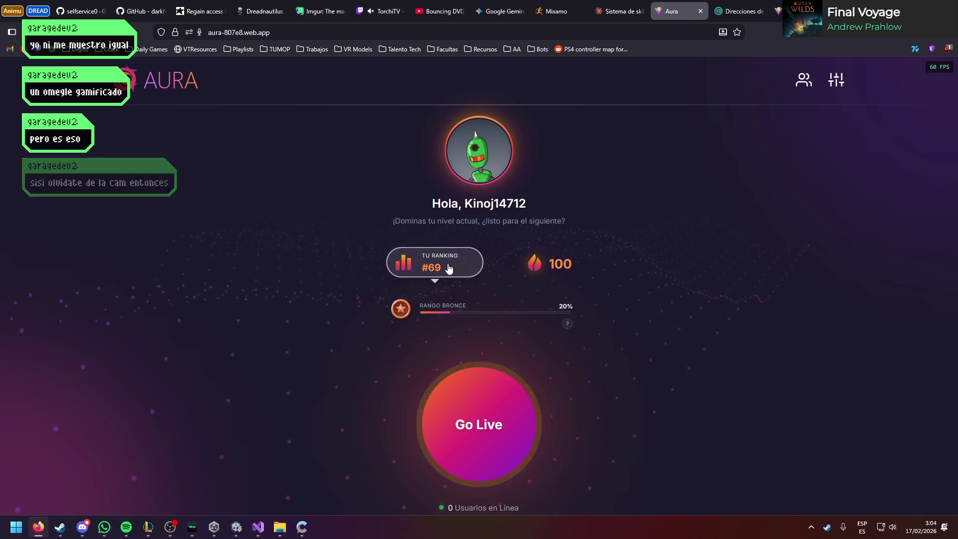
click(569, 324)
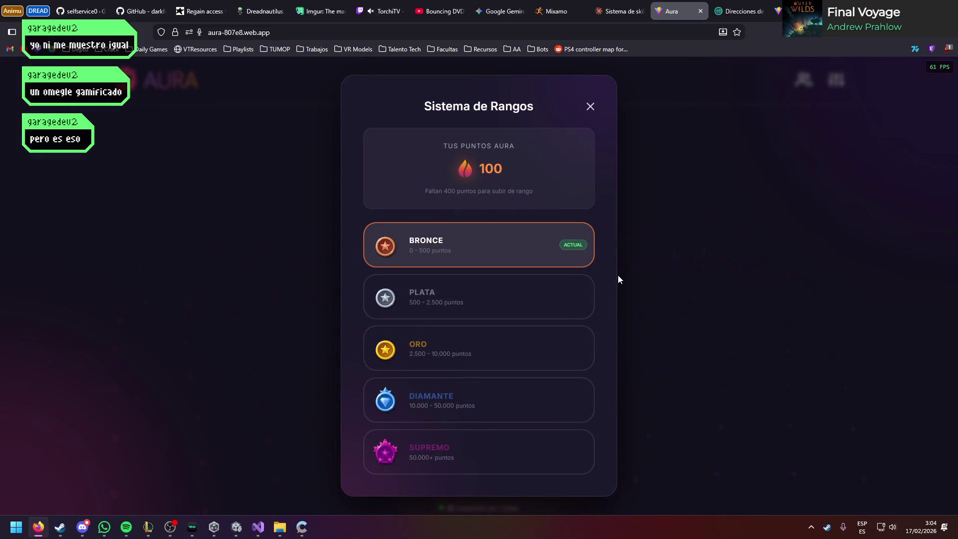
click(642, 269)
click(470, 400)
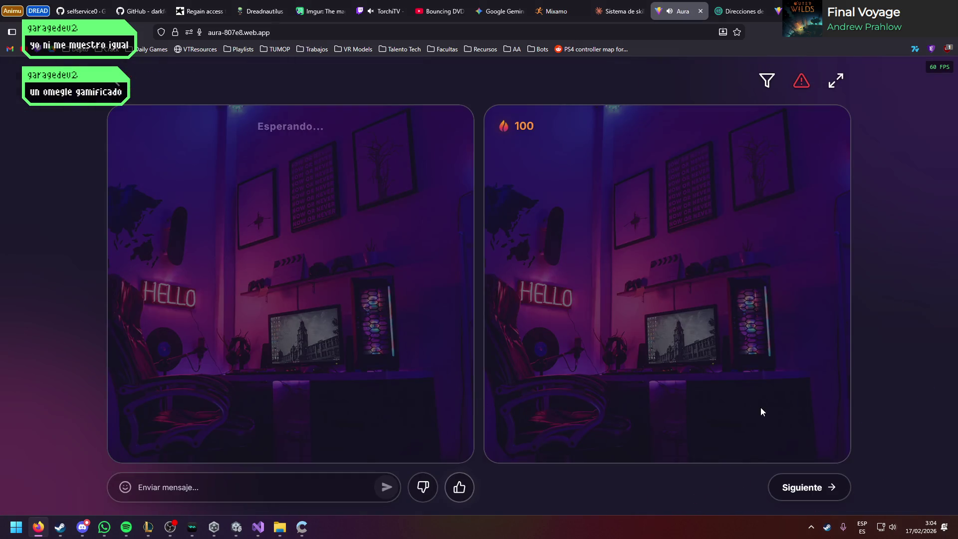
click(120, 83)
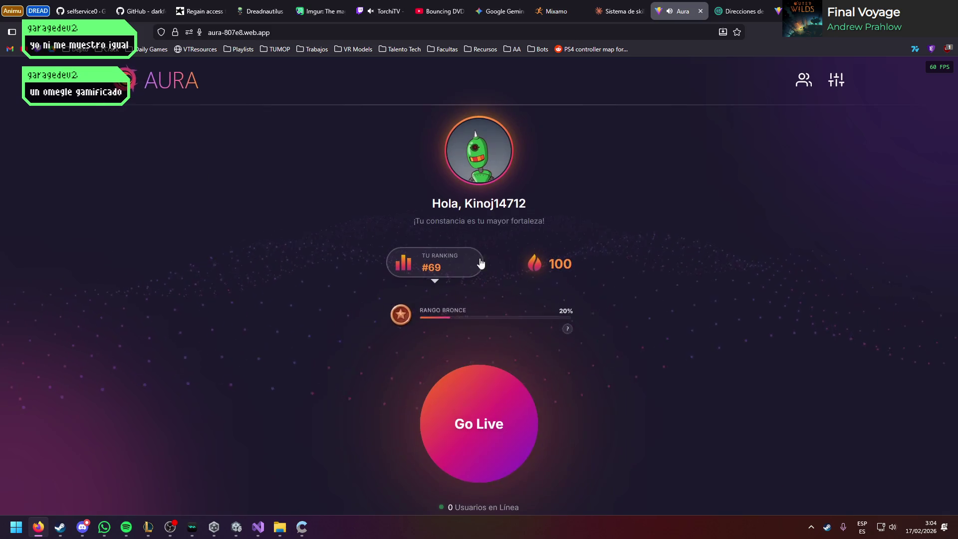
click(803, 80)
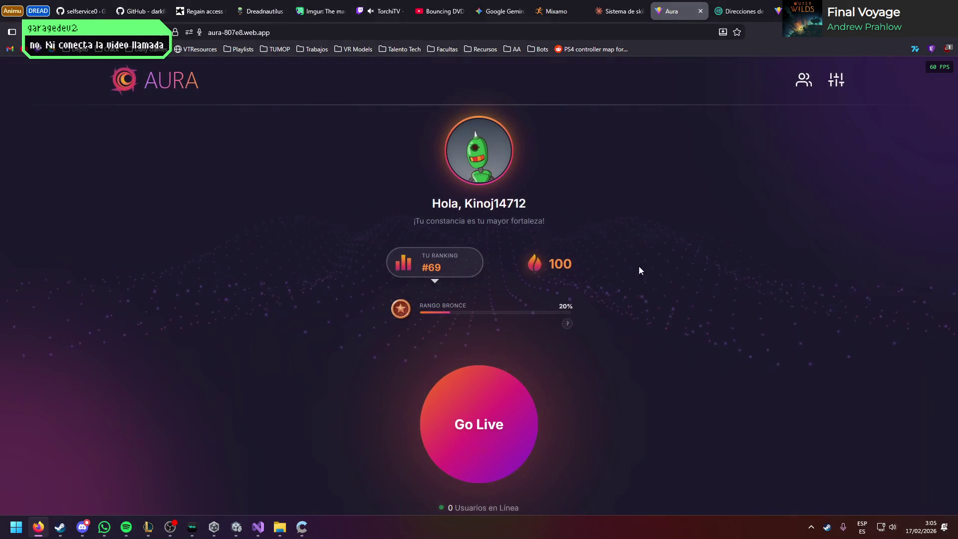
click(836, 80)
click(551, 218)
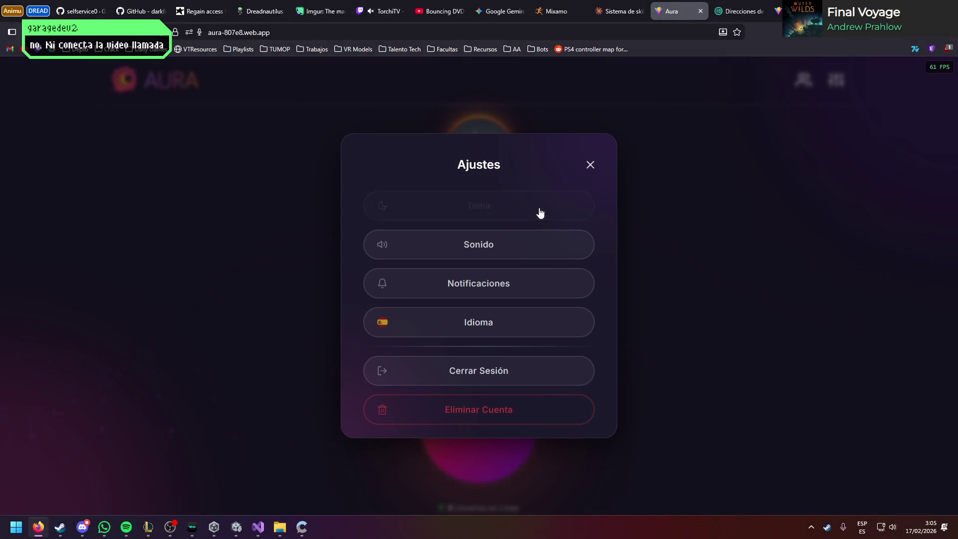
click(479, 218)
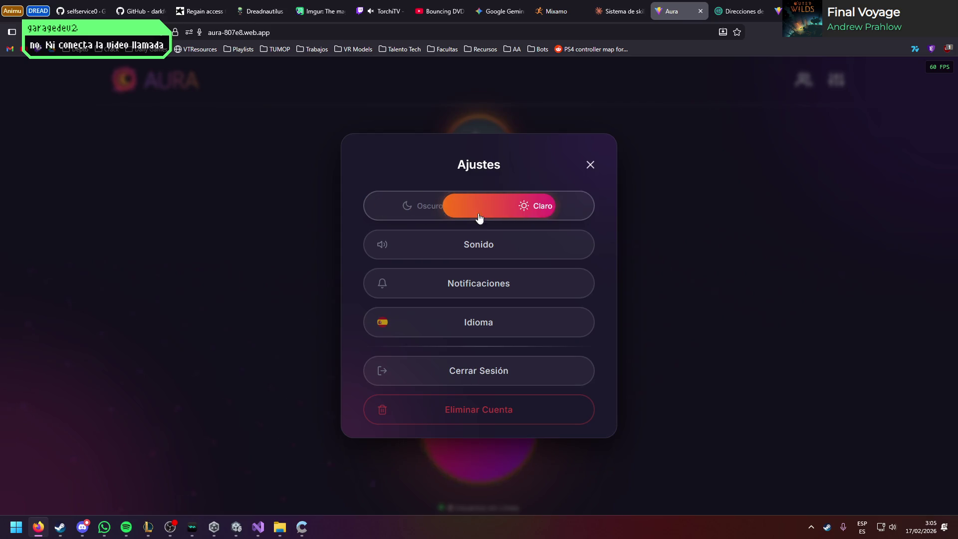
click(431, 212)
click(494, 239)
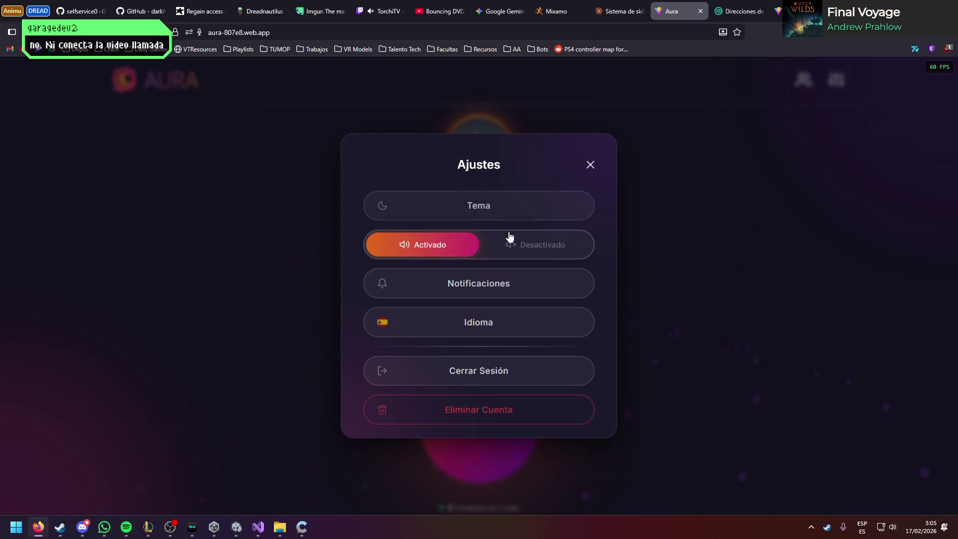
click(483, 284)
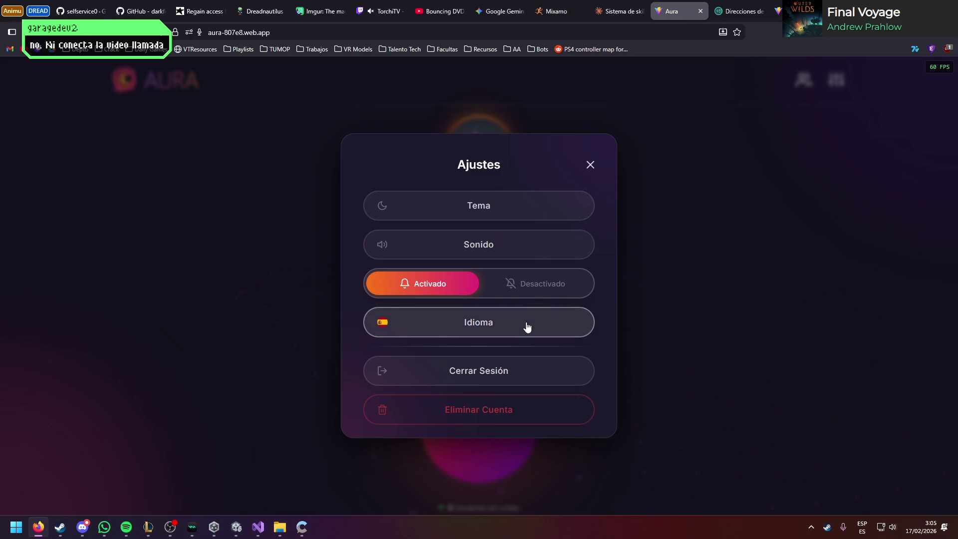
click(689, 286)
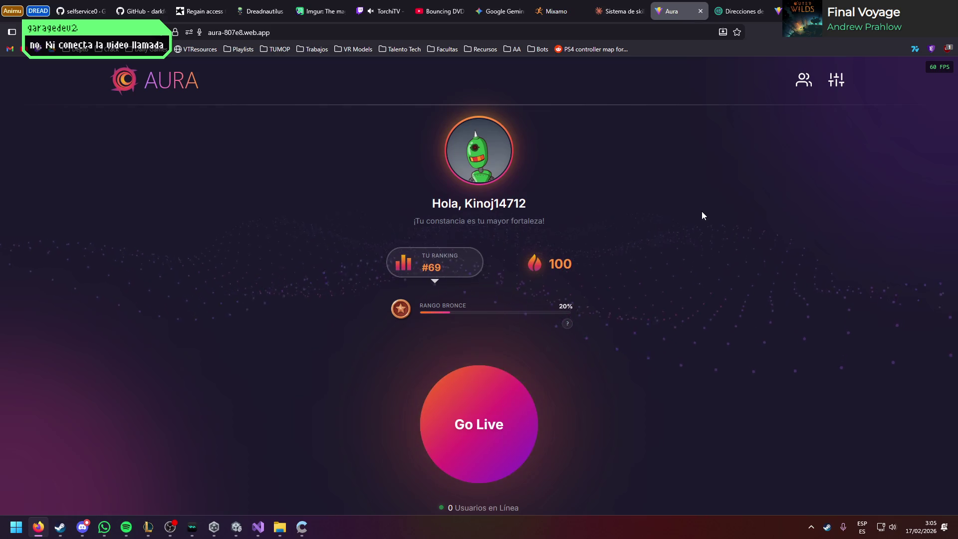
click(462, 285)
click(487, 181)
Step: Switch to the 'Sistema de skills' chat, close the Aura tab, and drag the stream chat window onscreen
click(619, 11)
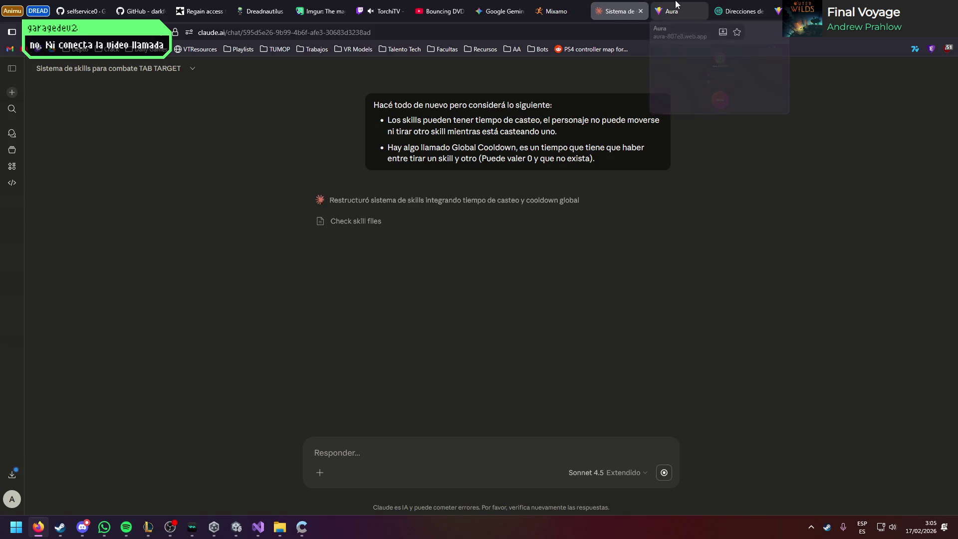
middle_click(684, 4)
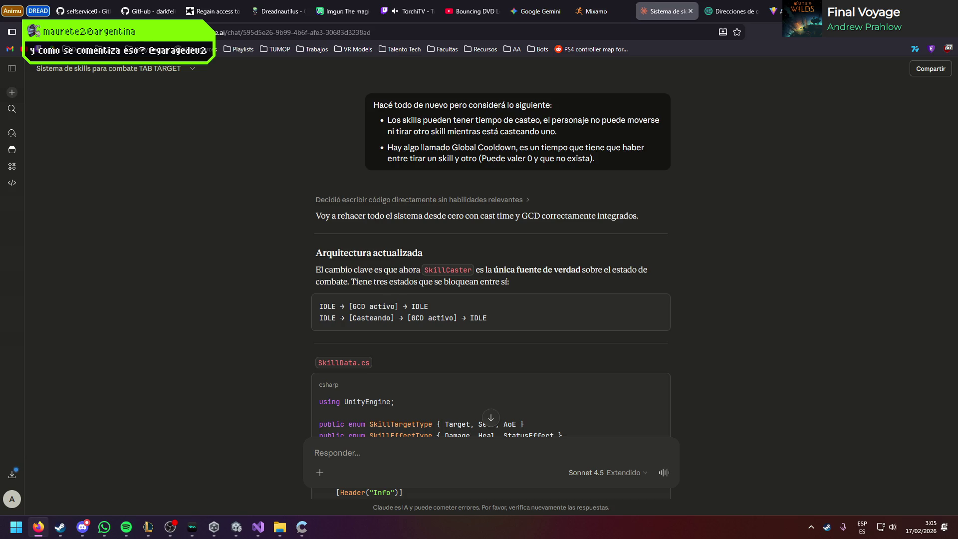
mouse_move(957, 85)
mouse_down()
mouse_move(823, 80)
mouse_move(574, 136)
mouse_up()
scroll(588, 260, up, 3)
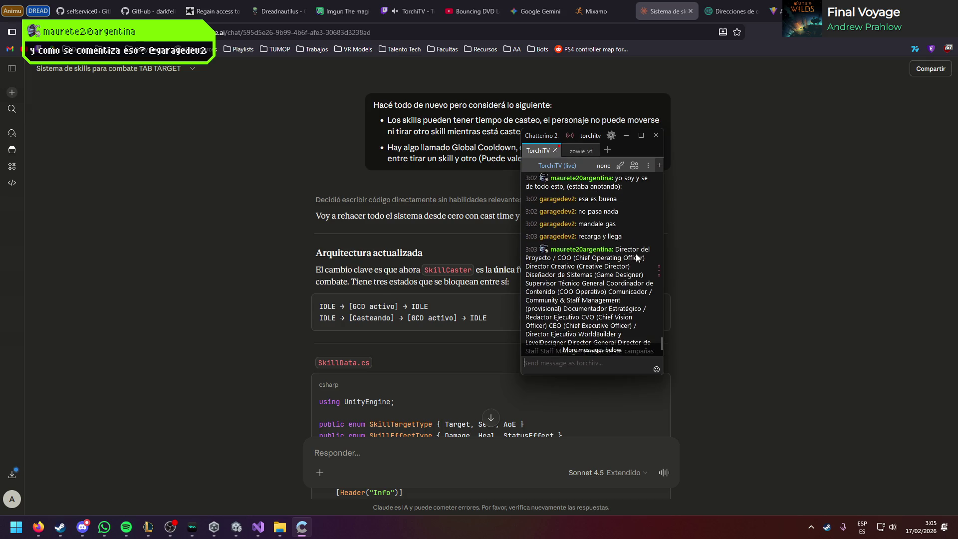
drag(663, 375, 800, 467)
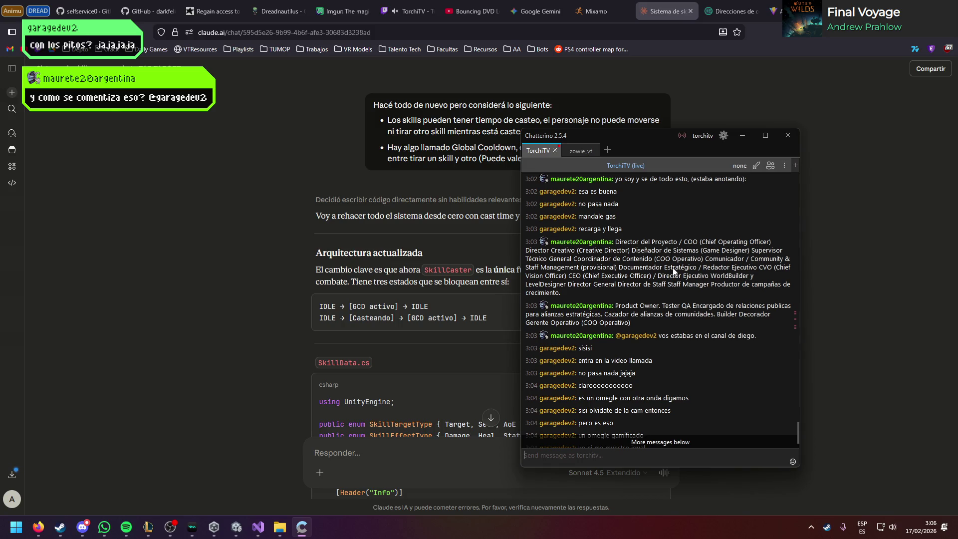
key(super+Down)
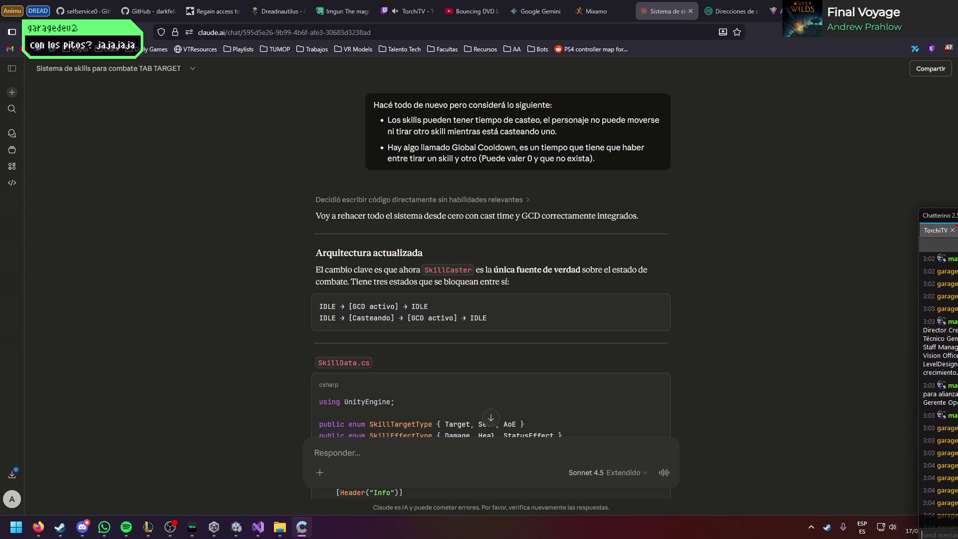
click(757, 292)
click(774, 11)
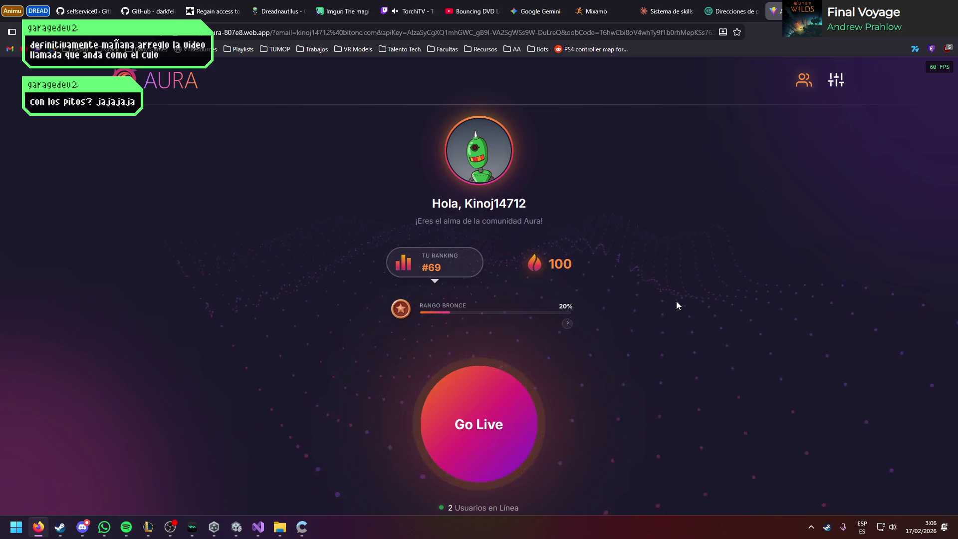
Step: Start Aura's Go Live video chat with camera and microphone allowed, closing the temp-mail tab
click(666, 11)
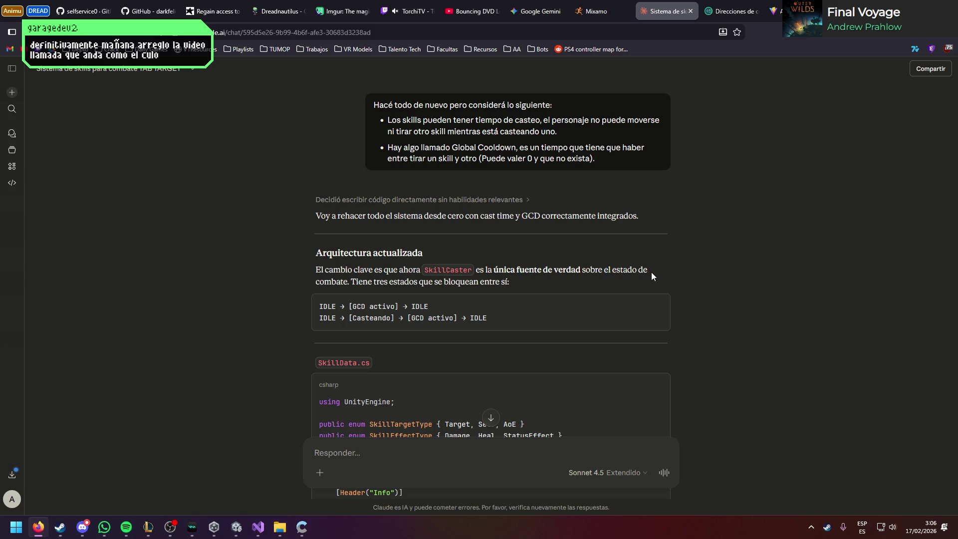
click(773, 11)
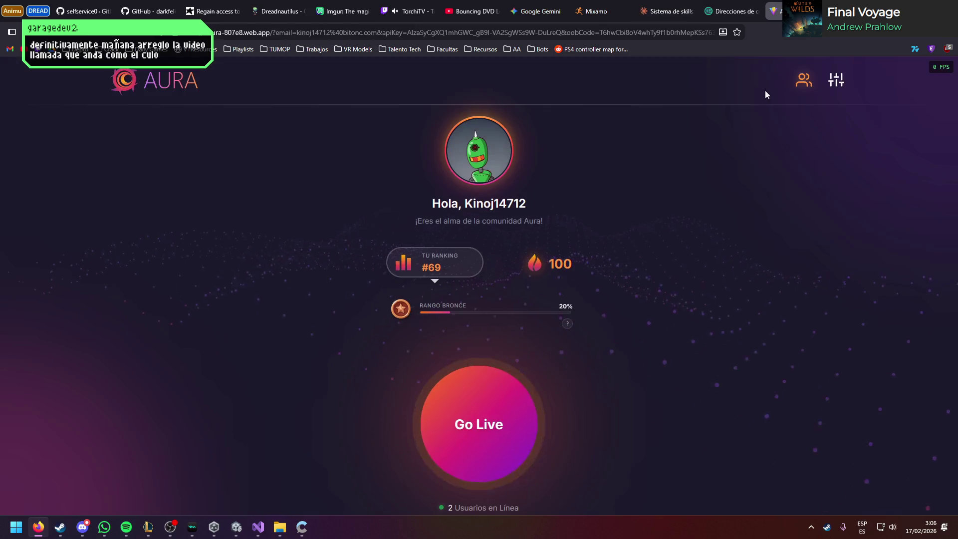
click(494, 411)
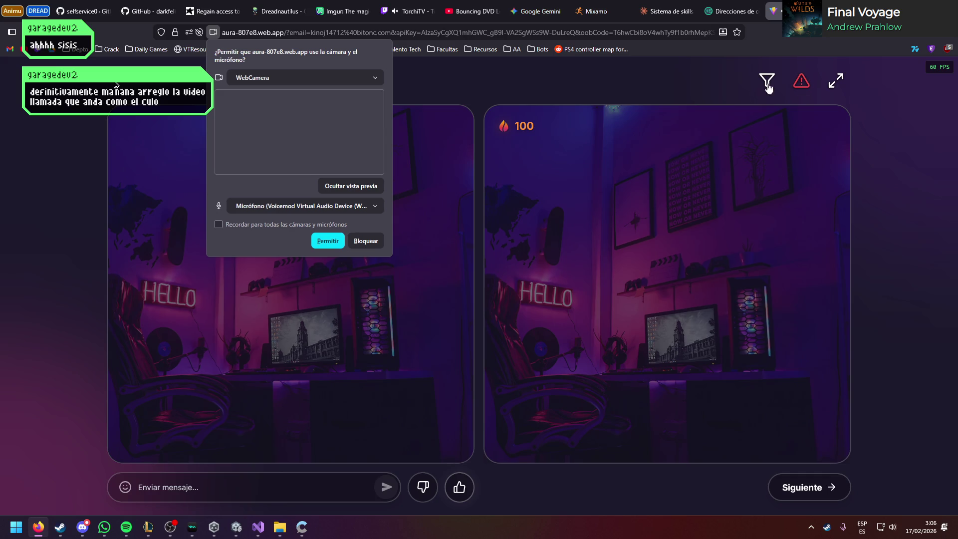
click(731, 11)
middle_click(739, 10)
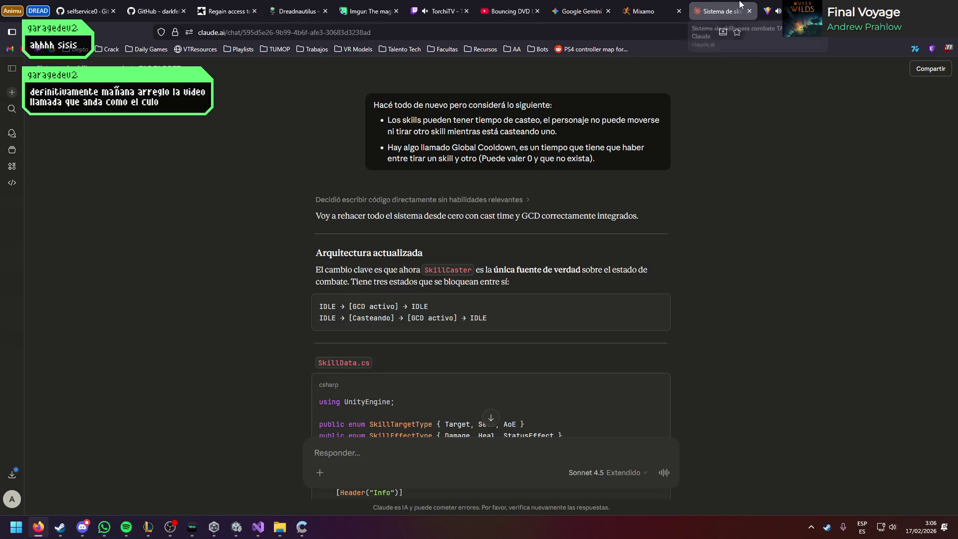
click(767, 11)
click(326, 167)
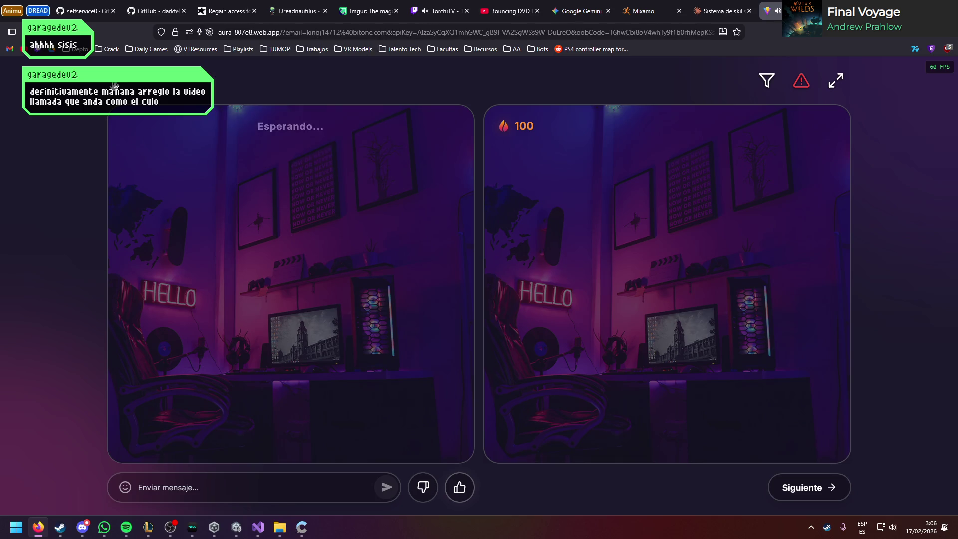
click(723, 11)
Step: Scroll Claude's reply down to the SkillData.cs code, then bring the Unity editor forward
scroll(801, 285, down, 2)
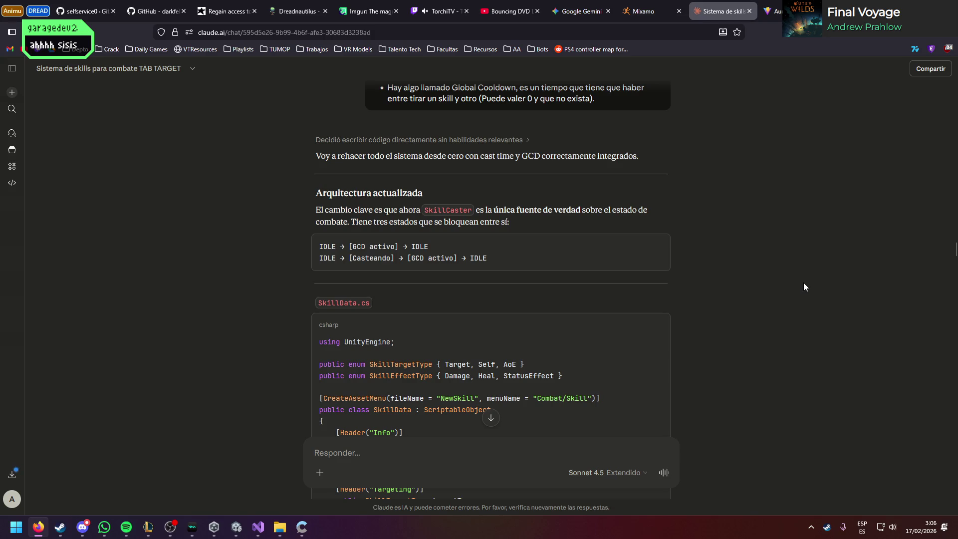
scroll(803, 283, down, 4)
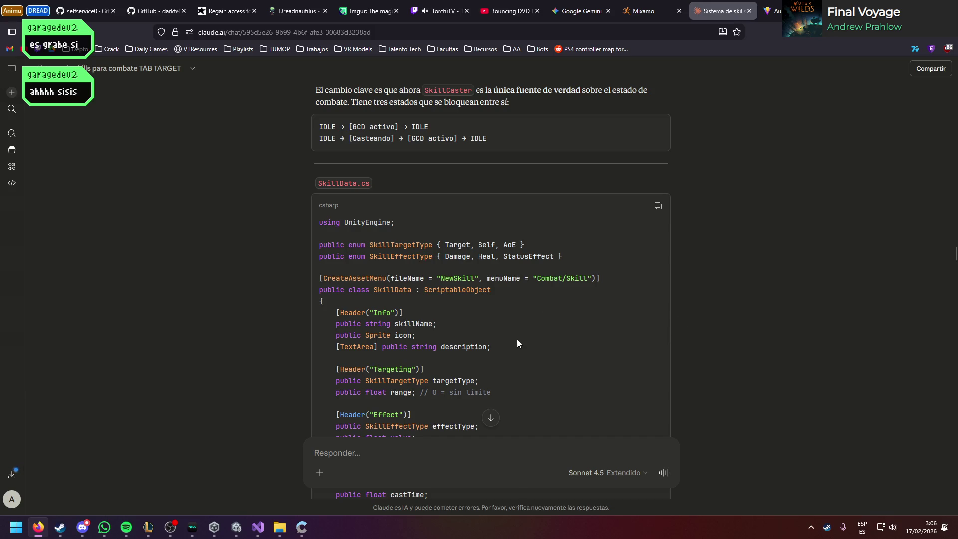
mouse_move(267, 524)
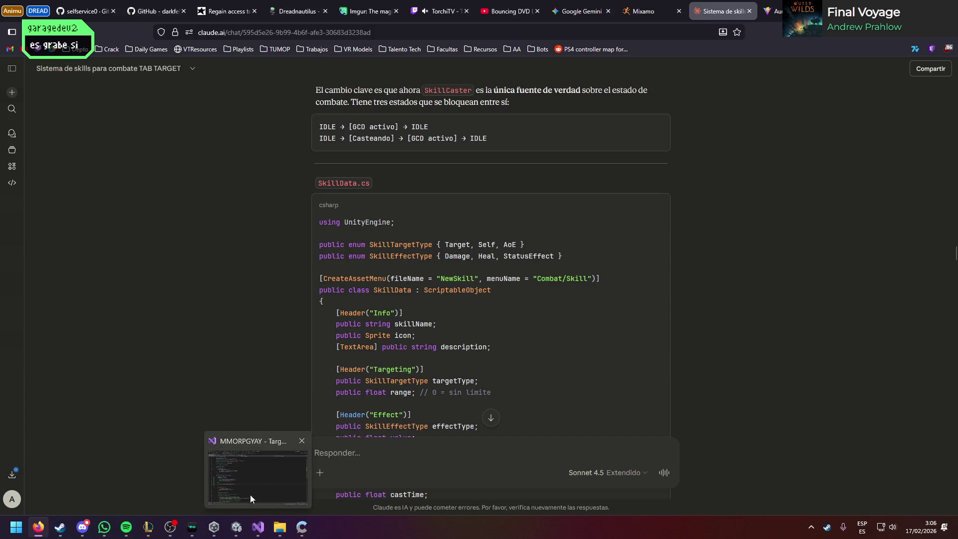
click(236, 527)
Step: Create a new folder named Skills in the Assets root
click(142, 365)
click(121, 364)
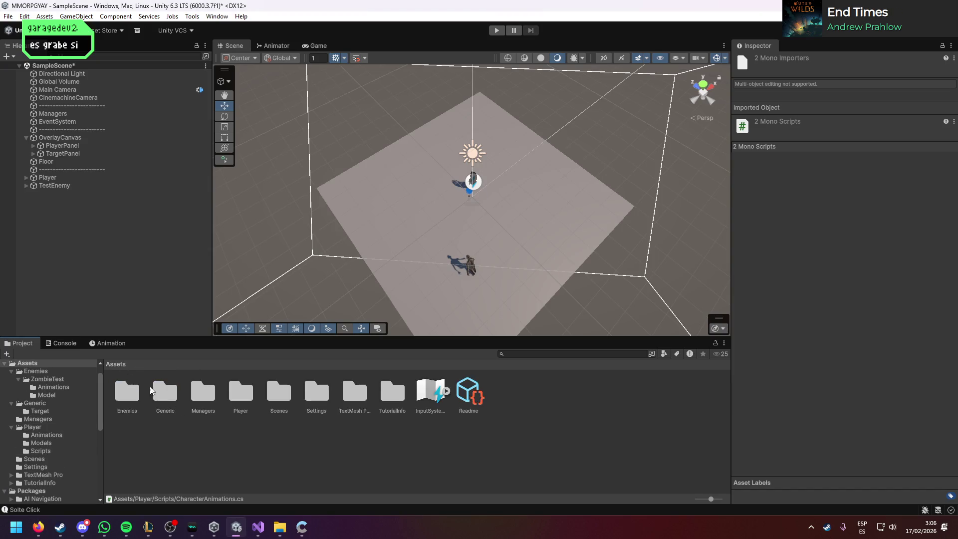
right_click(217, 450)
mouse_move(289, 166)
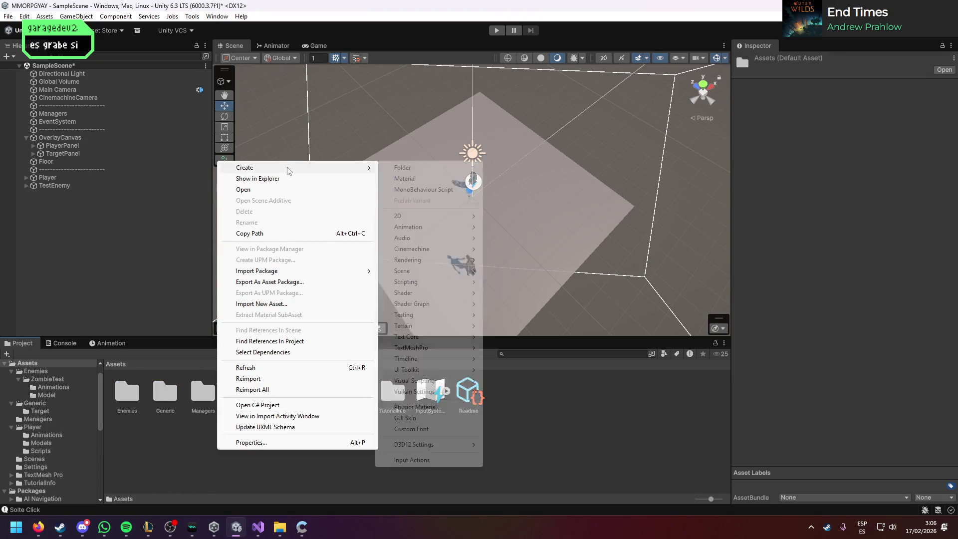
click(400, 169)
text(Skills)
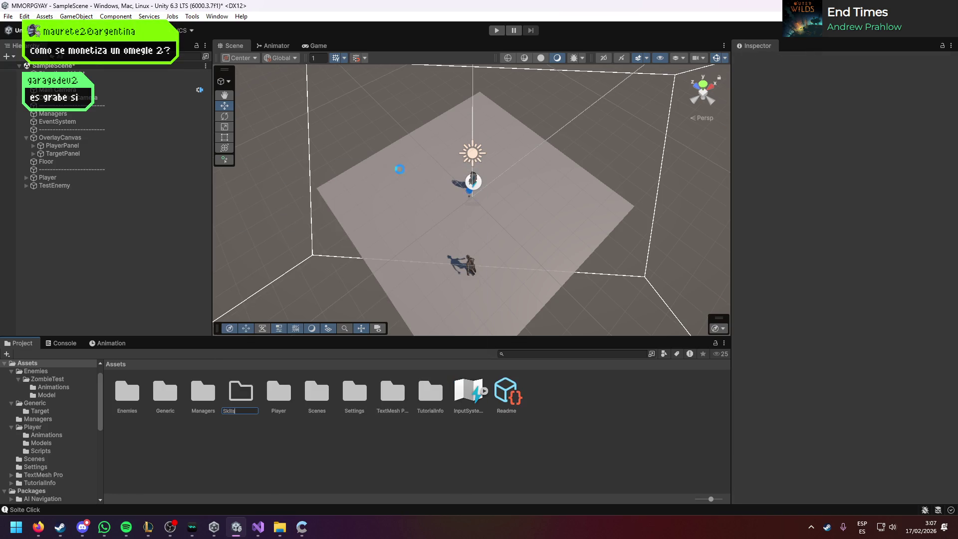
key(Return)
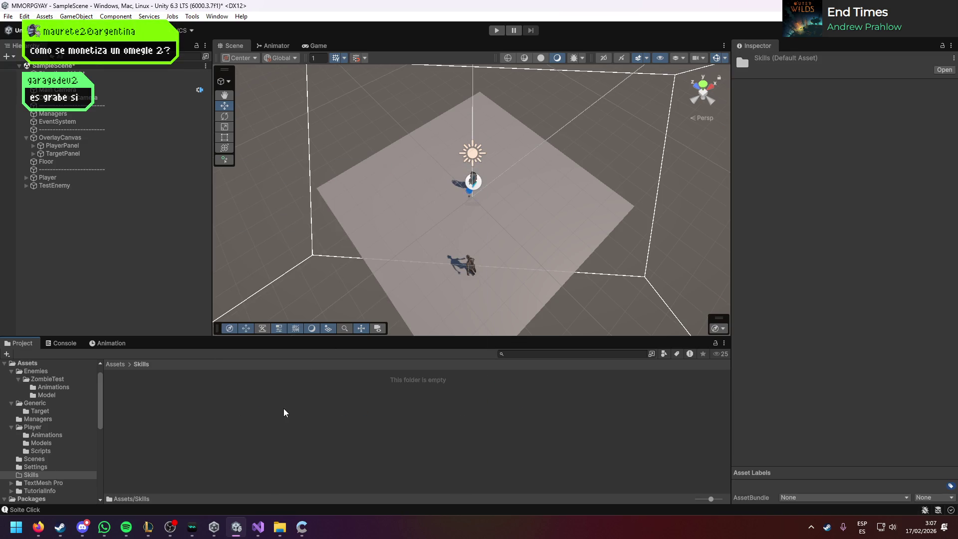
Step: Create a MonoBehaviour script named SkillData inside Skills and open it in the code editor
right_click(283, 412)
mouse_move(397, 128)
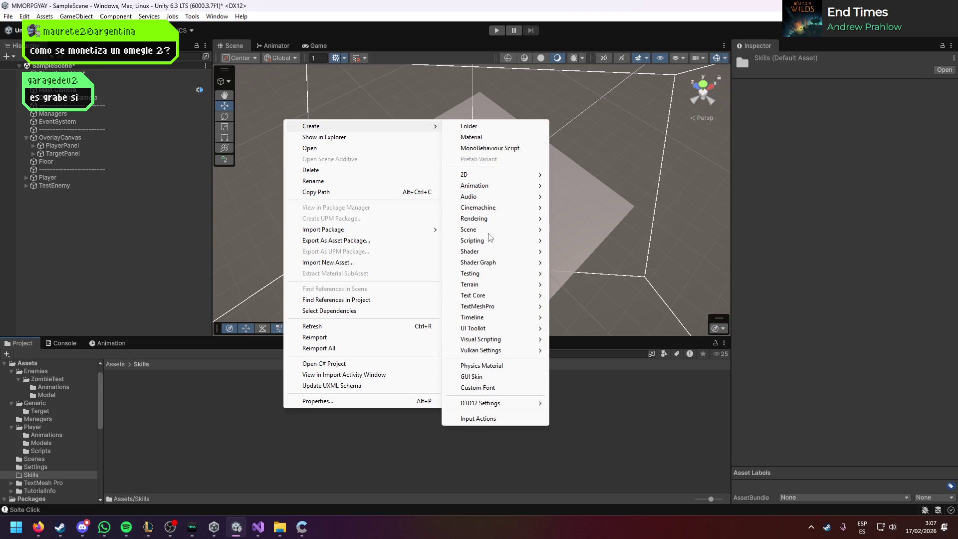
click(487, 149)
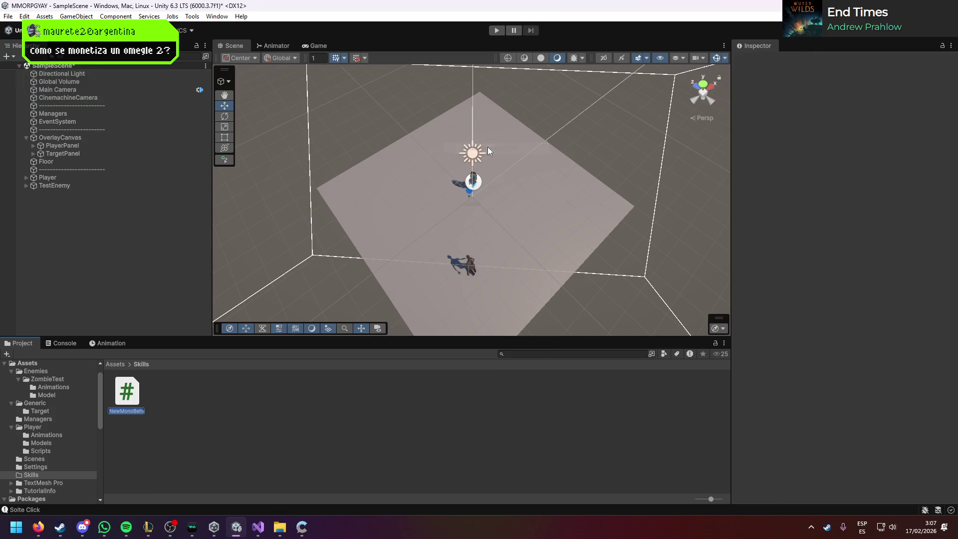
text(SkillData)
key(Return)
double_click(126, 396)
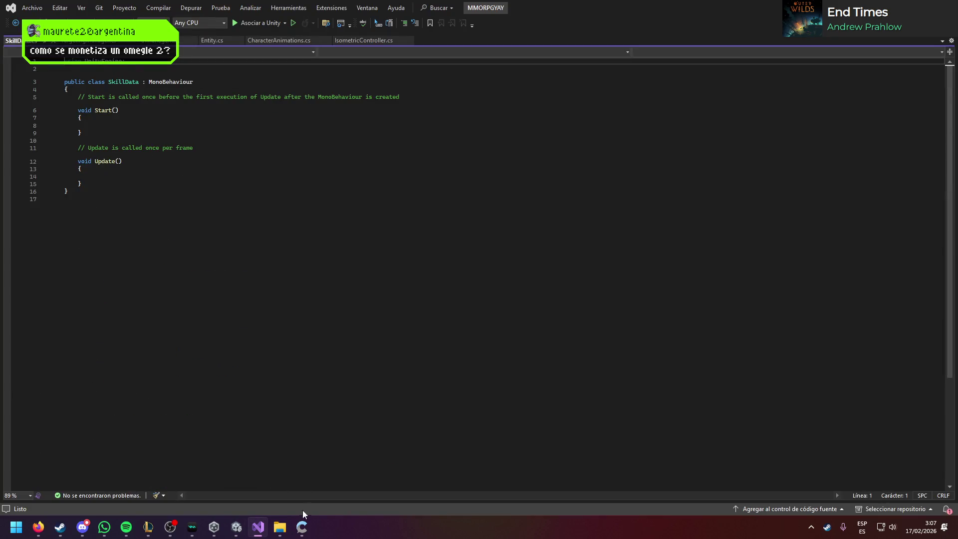
Step: Paste Claude's SkillData ScriptableObject code over the SkillData.cs template and save it
click(38, 526)
click(657, 208)
key(alt+Tab)
key(ctrl+a)
key(ctrl+v)
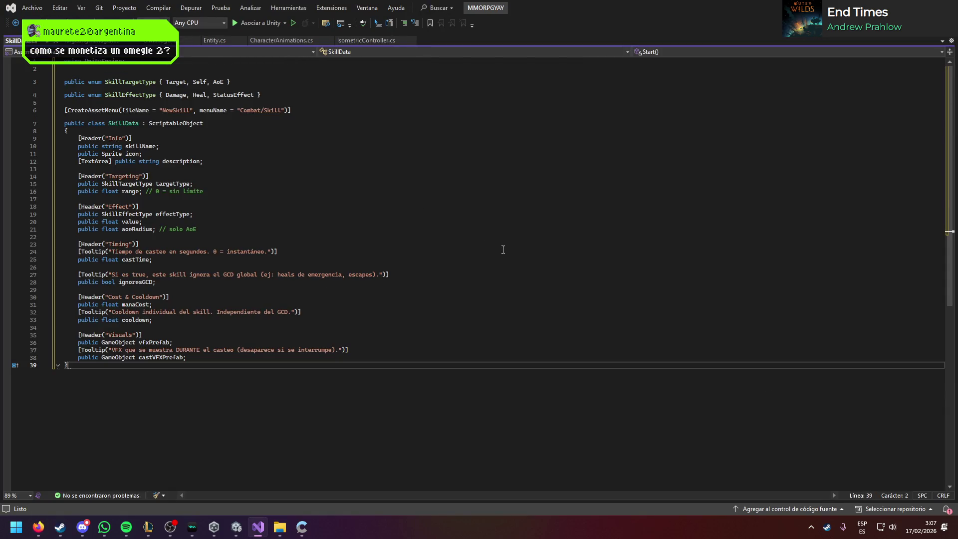
key(ctrl+s)
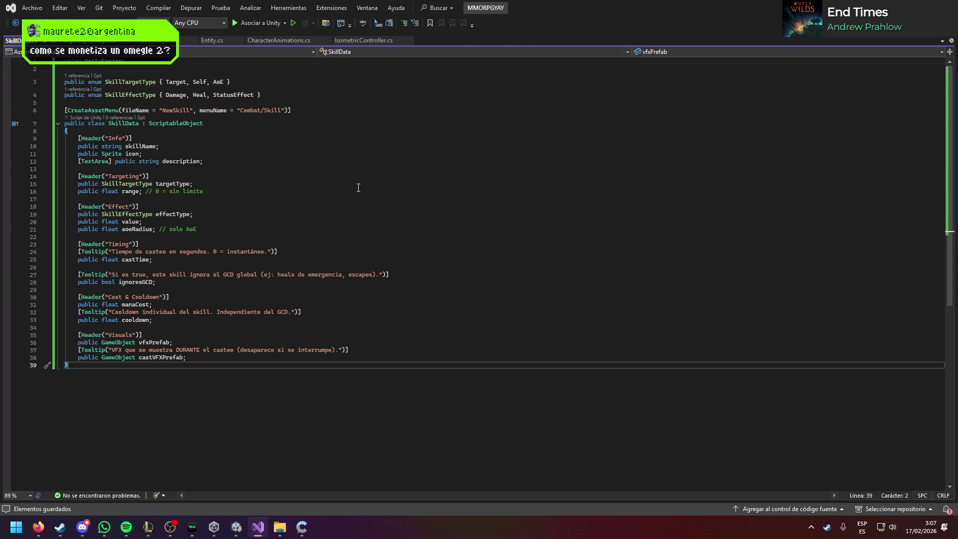
key(alt+Tab)
scroll(364, 296, down, 5)
scroll(365, 296, down, 4)
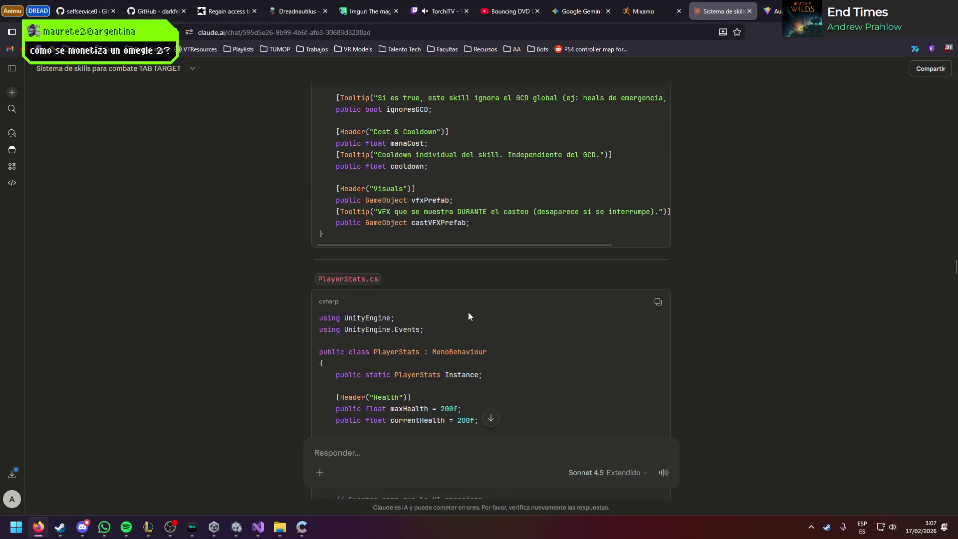
Step: Copy the PlayerStats.cs code from Claude's answer and scroll through it
click(656, 303)
scroll(542, 303, down, 4)
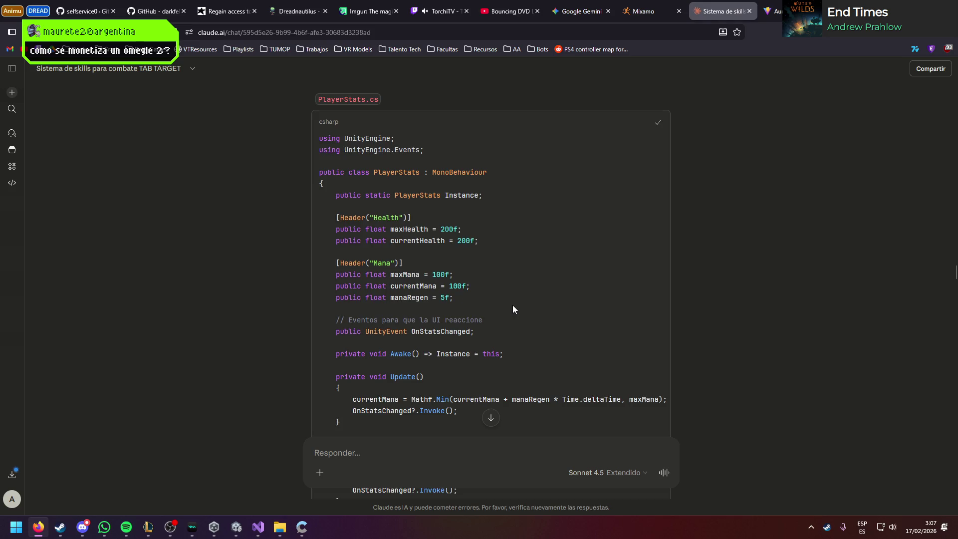
scroll(512, 304, down, 5)
scroll(499, 302, up, 3)
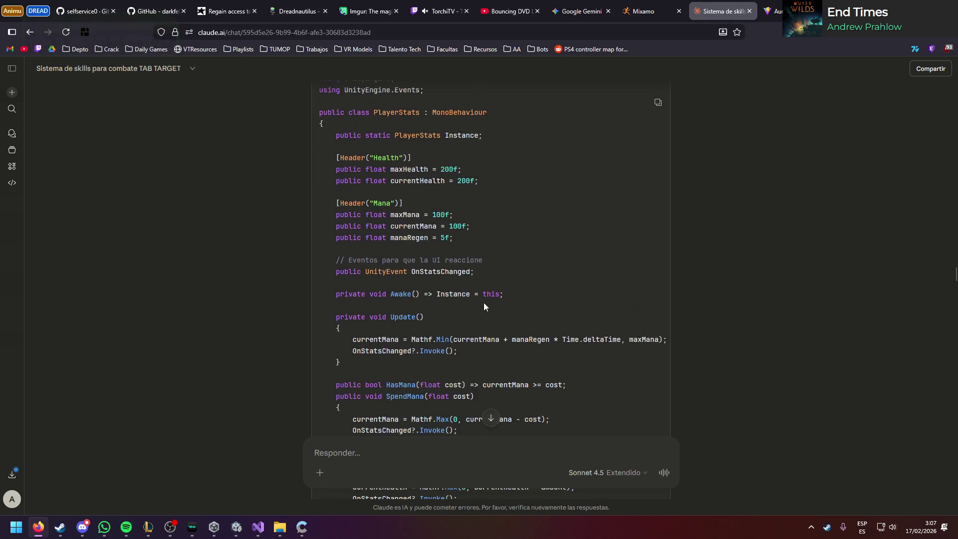
scroll(226, 381, down, 3)
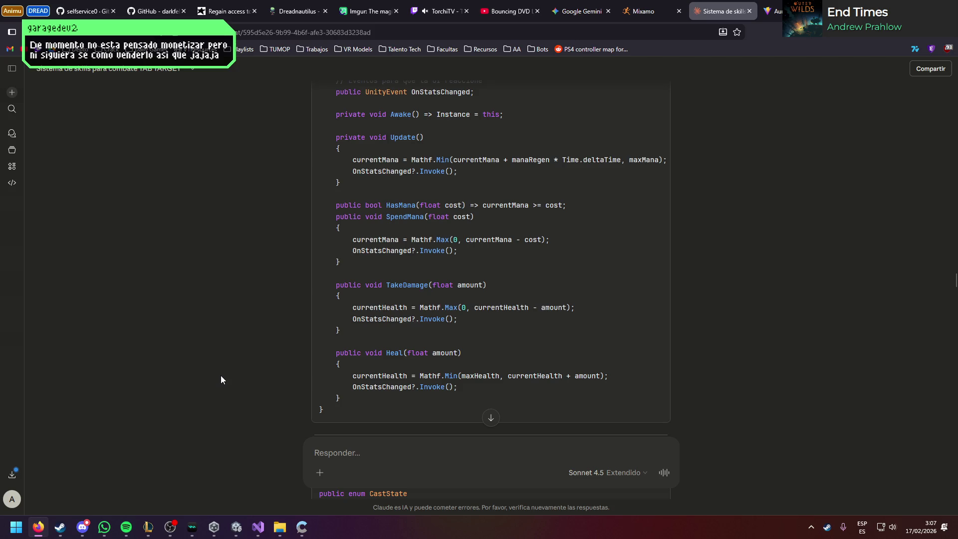
scroll(223, 365, up, 6)
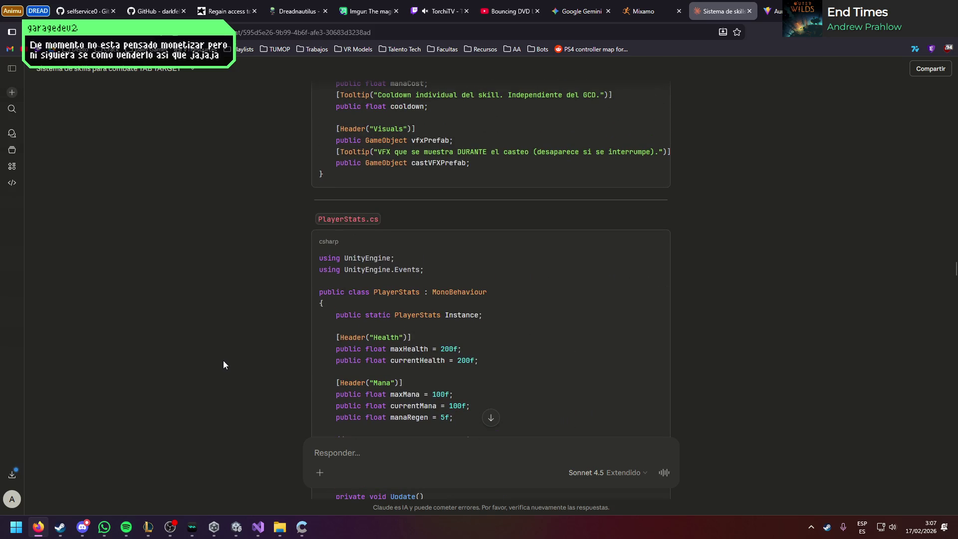
scroll(223, 361, down, 1)
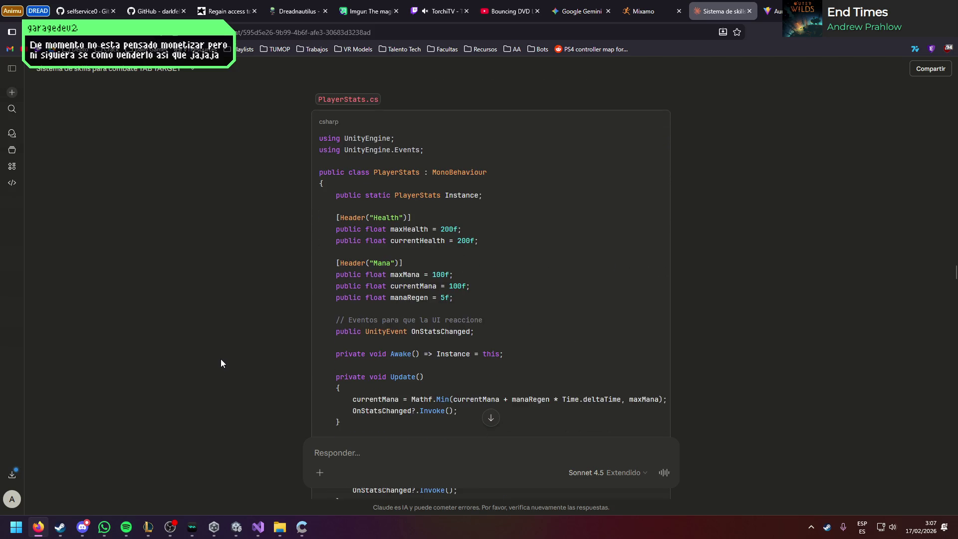
Step: Look over currentHealth and Instance in the code, then return to the Unity editor
double_click(424, 242)
click(418, 222)
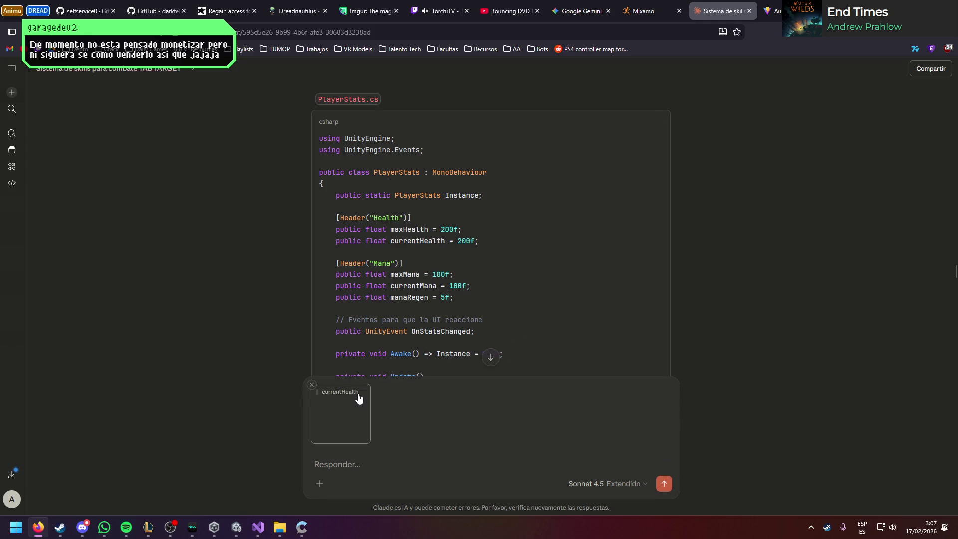
click(314, 389)
scroll(236, 315, down, 1)
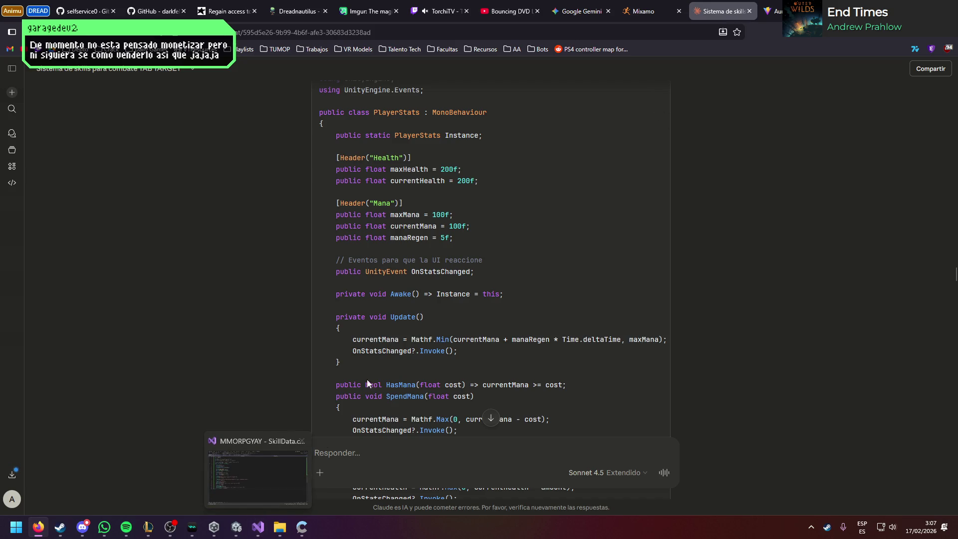
double_click(465, 140)
click(431, 298)
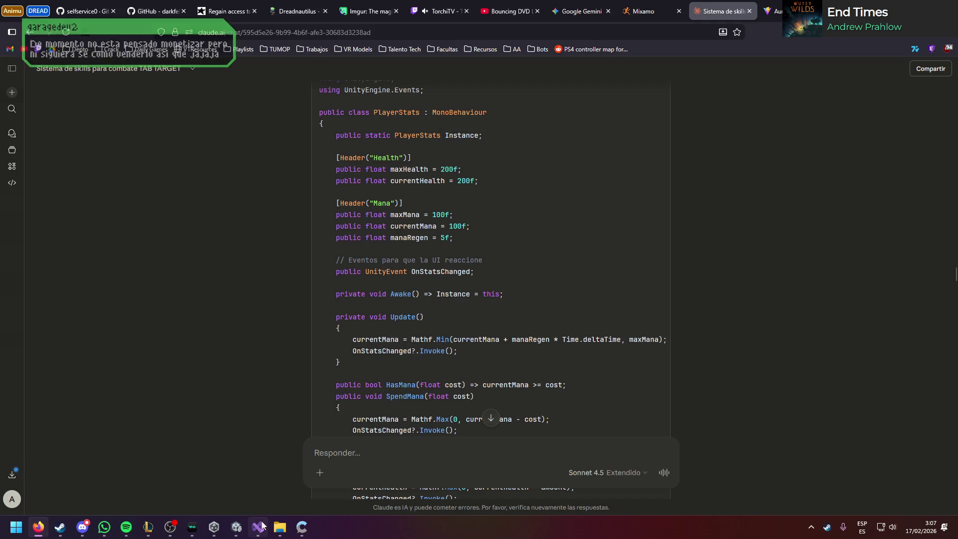
click(236, 527)
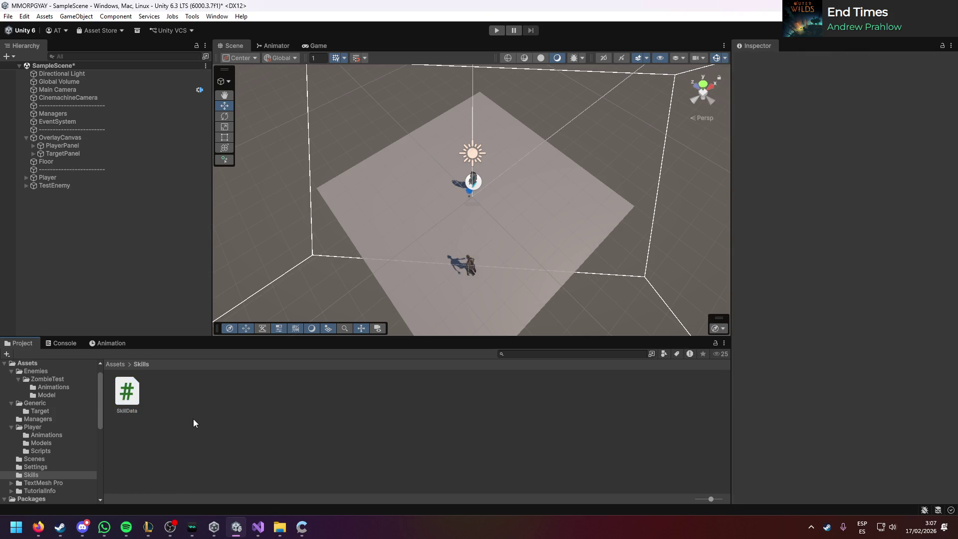
Step: Create a PlayerStats MonoBehaviour script beside SkillData in Skills and open it in Visual Studio
right_click(197, 363)
mouse_move(225, 137)
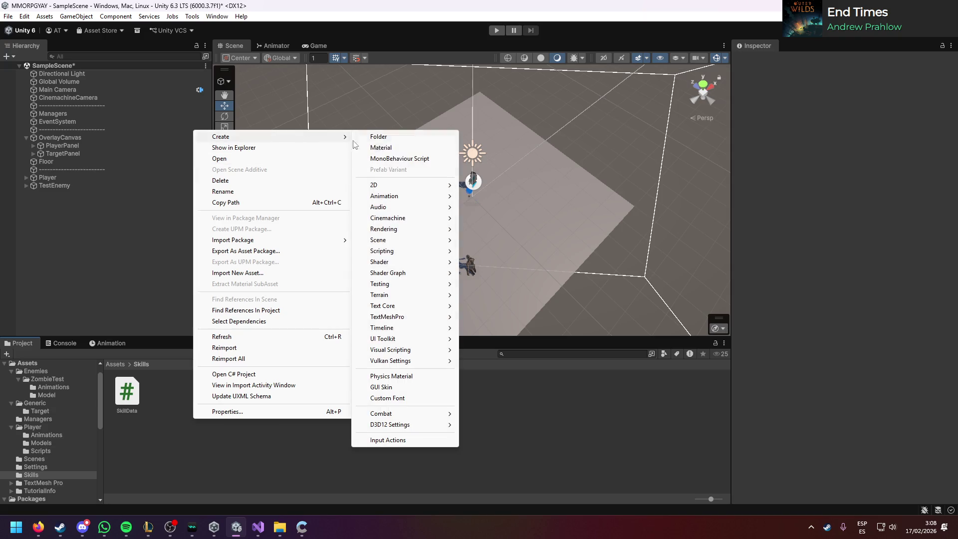
click(398, 158)
text(PlayerSk)
text(tate)
key(Return)
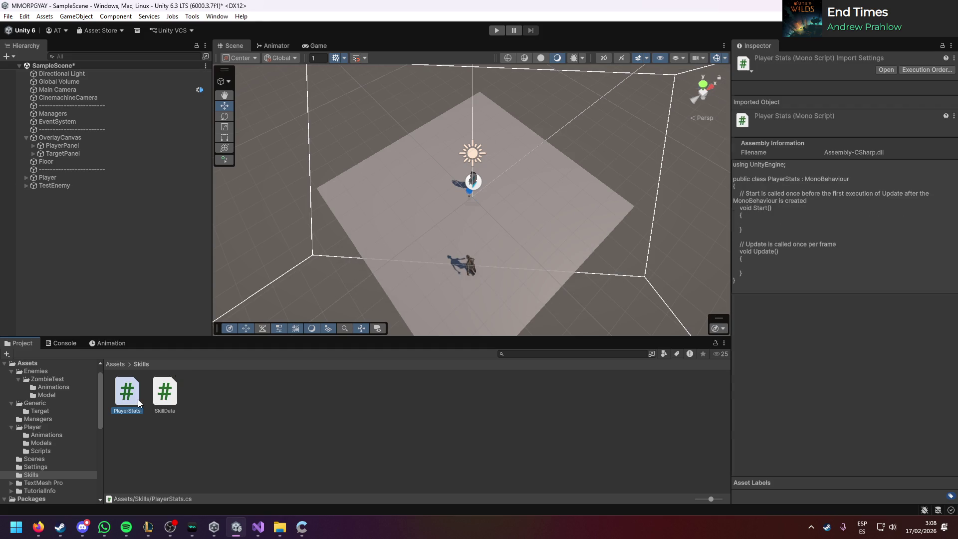
double_click(127, 392)
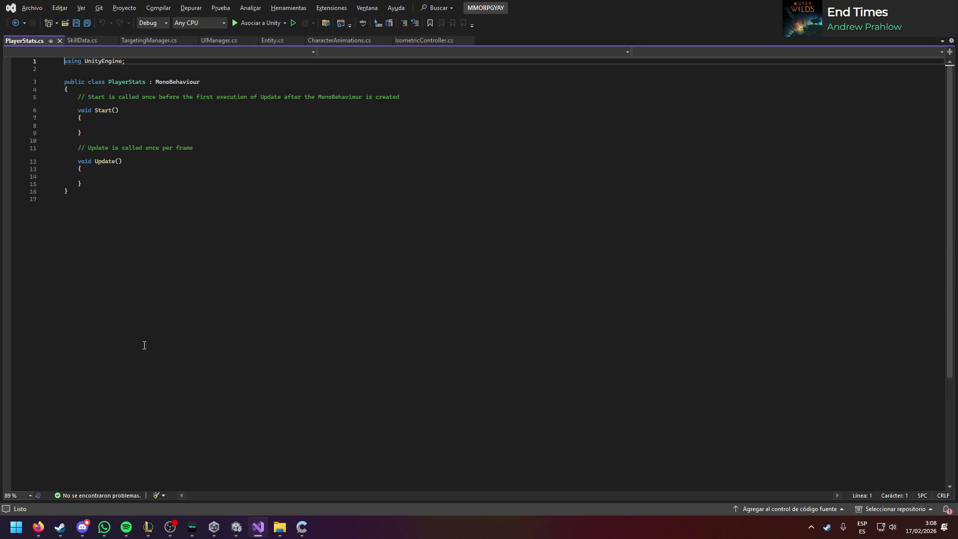
Step: Replace the template with the copied PlayerStats code and change its base class to Entity
key(ctrl+a)
key(ctrl+v)
double_click(175, 89)
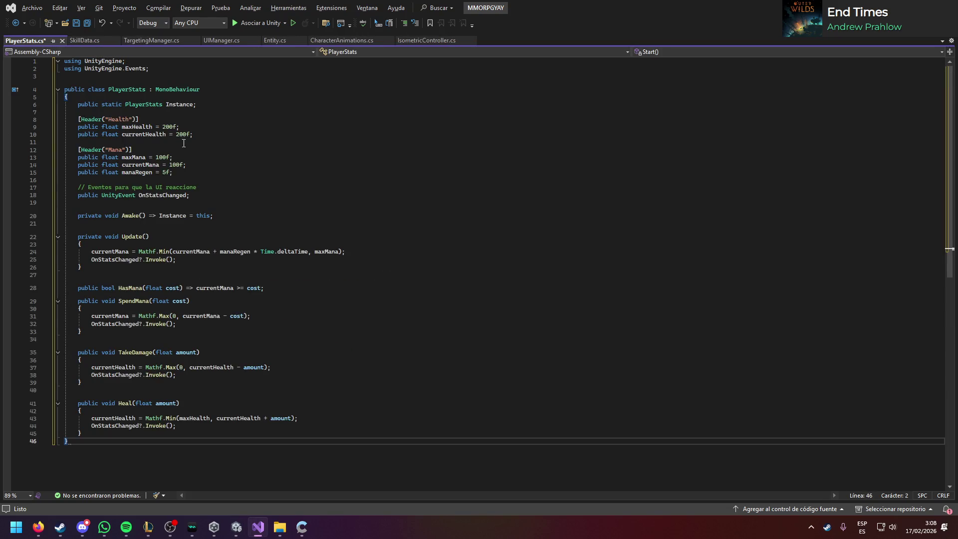
text(Entity)
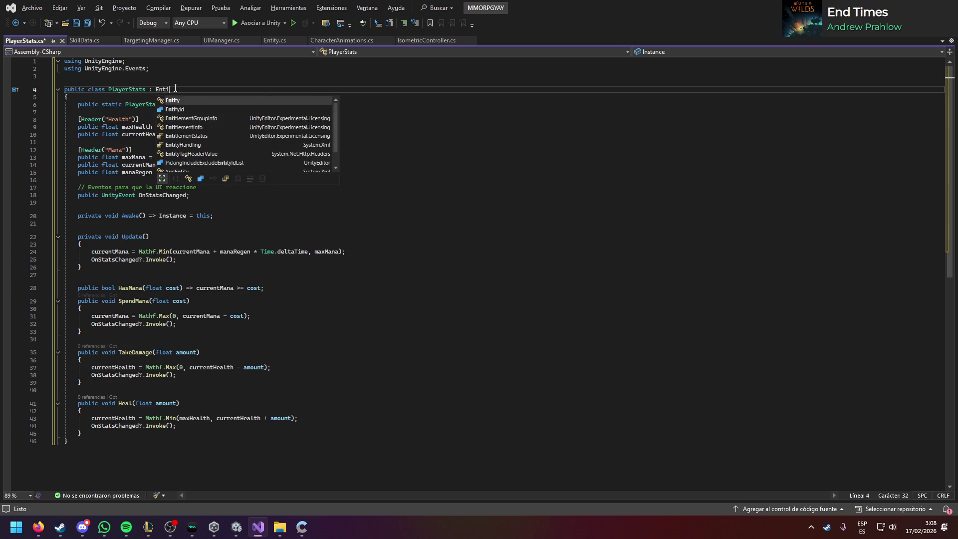
click(181, 111)
Step: Delete the Health header and its two fields, then save PlayerStats.cs
drag(192, 135, 207, 108)
key(Delete)
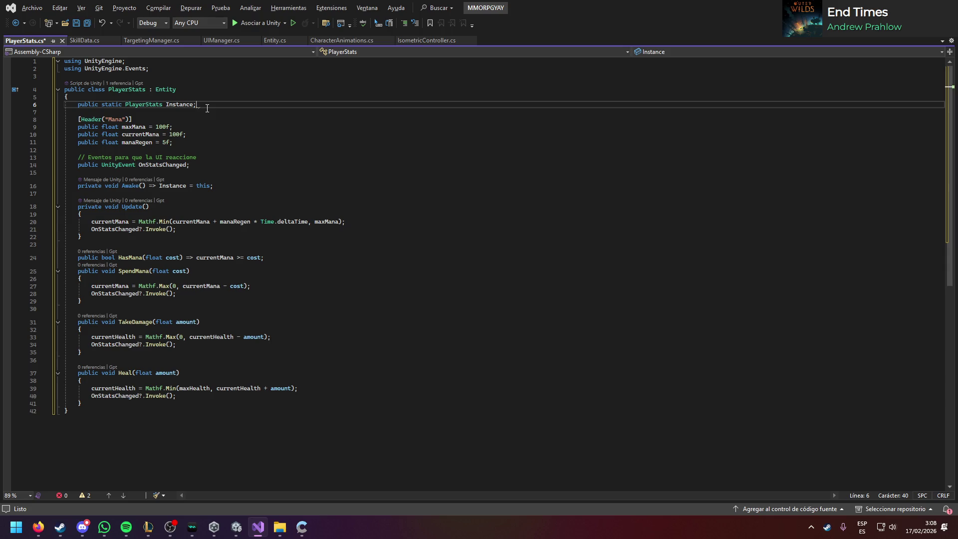
key(ctrl+s)
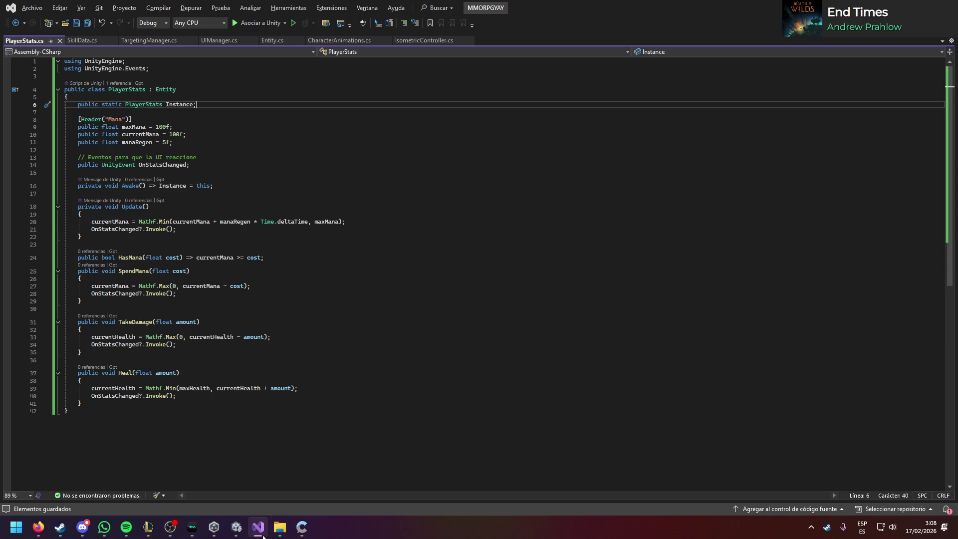
click(236, 527)
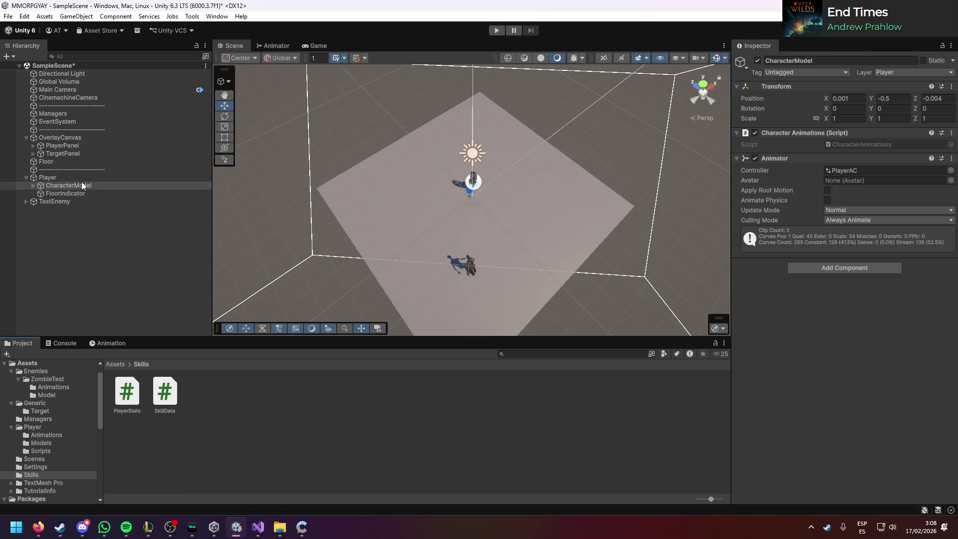
Step: Remove the Entity component from Player and add the PlayerStats script in its place
click(72, 177)
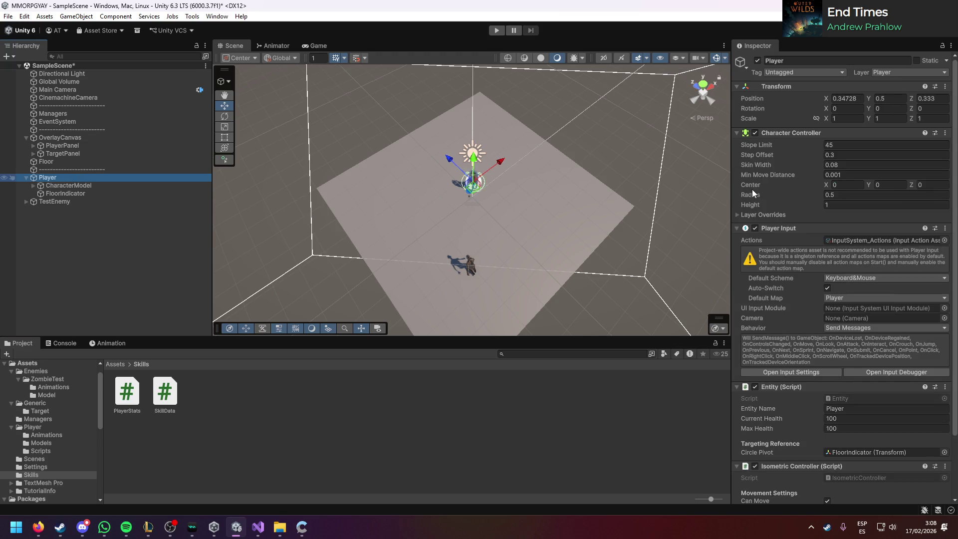
click(737, 132)
click(737, 144)
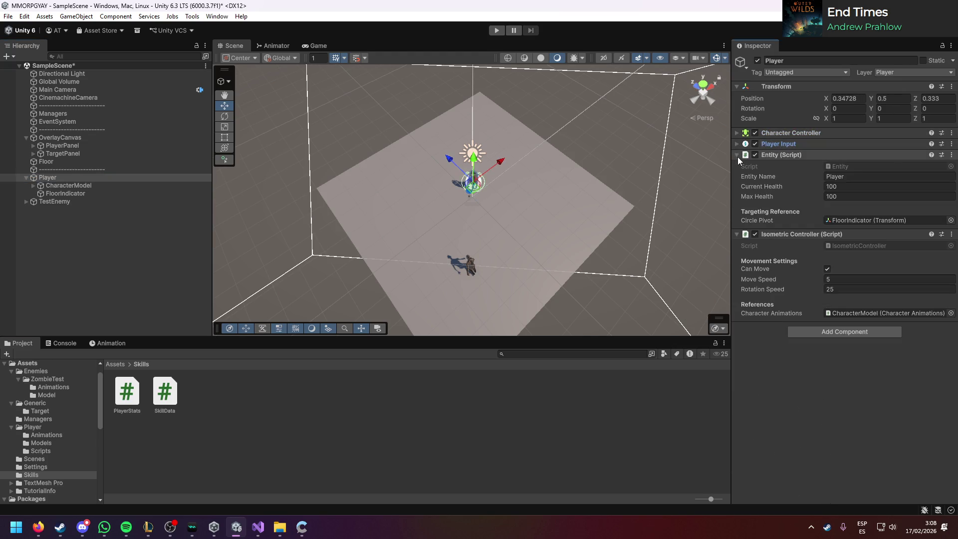
click(951, 155)
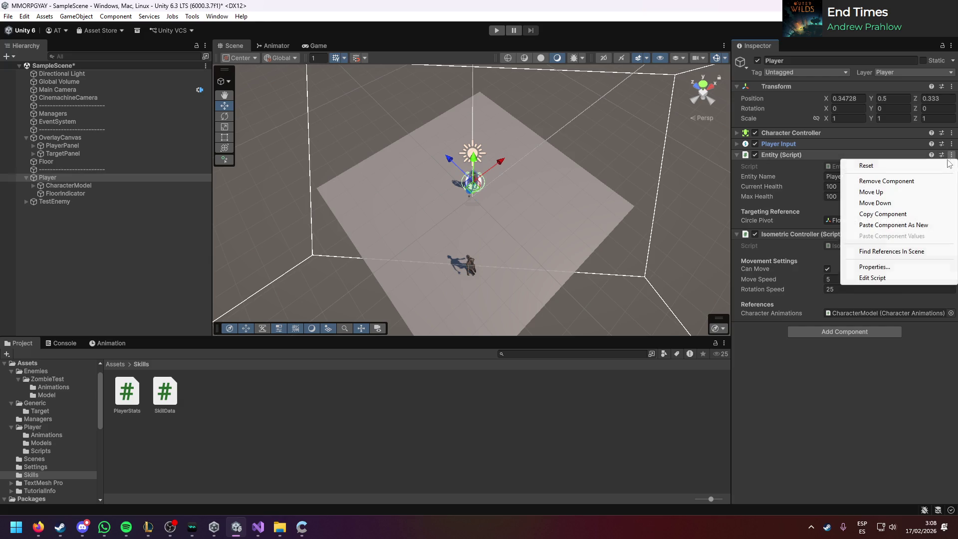
click(892, 182)
drag(129, 397, 830, 310)
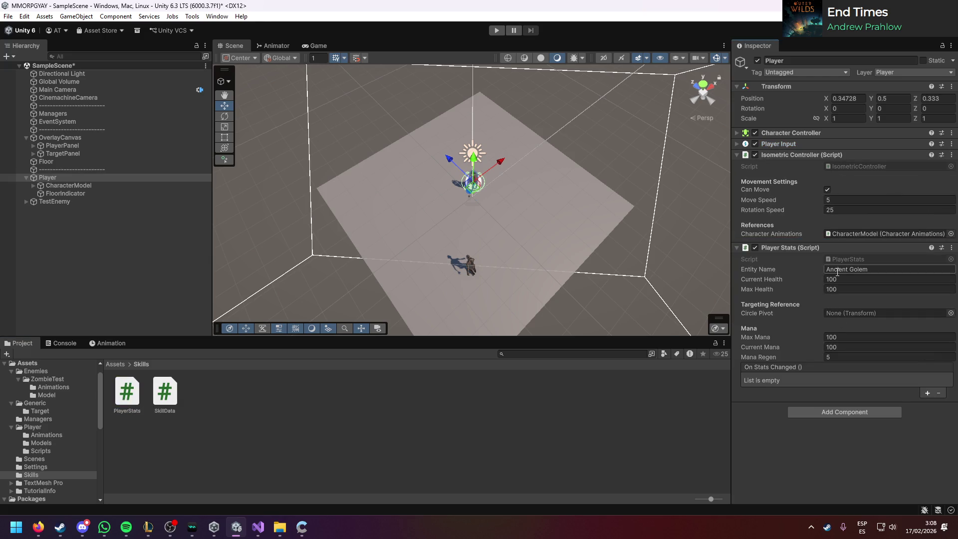
Step: Set Player Stats' Entity Name to Player and Circle Pivot to FloorIndicator
click(854, 269)
text(Player)
mouse_move(63, 192)
mouse_down()
mouse_move(848, 325)
mouse_move(869, 312)
mouse_up()
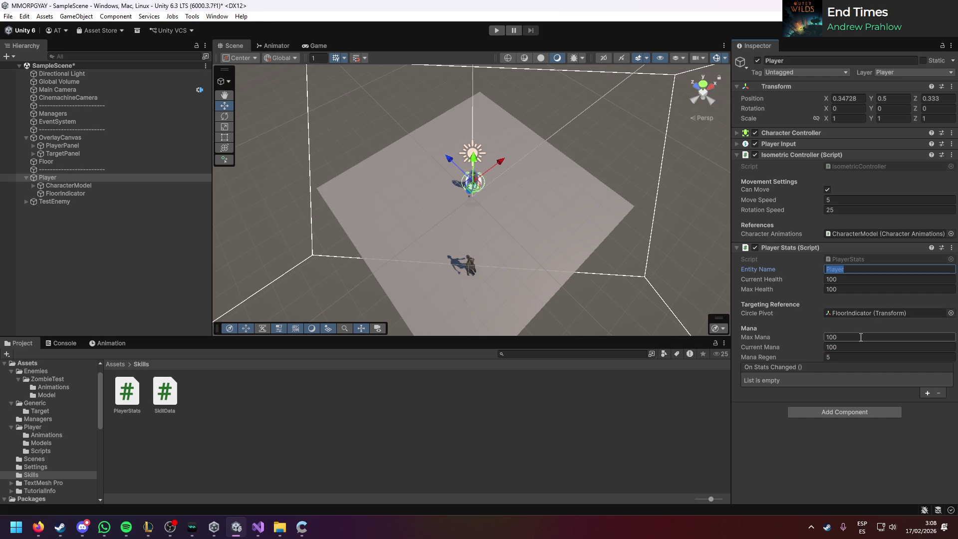
click(823, 463)
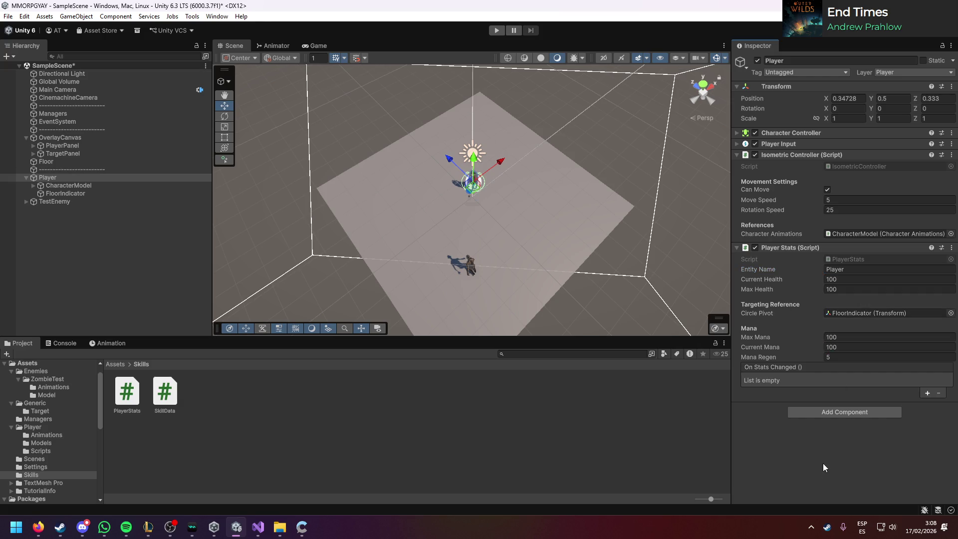
Step: Move the Targeting Reference lines to the top of the Entity class and save
double_click(849, 257)
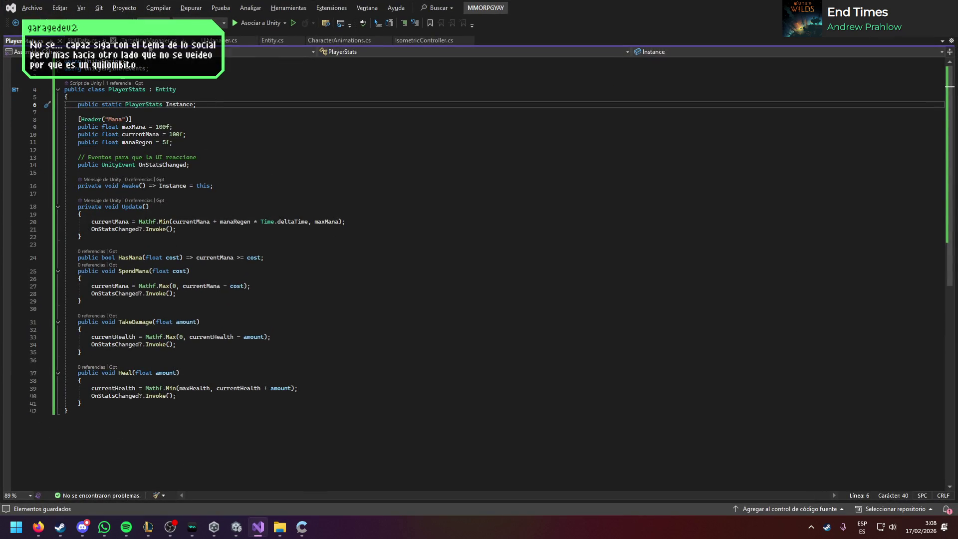
click(253, 41)
click(227, 40)
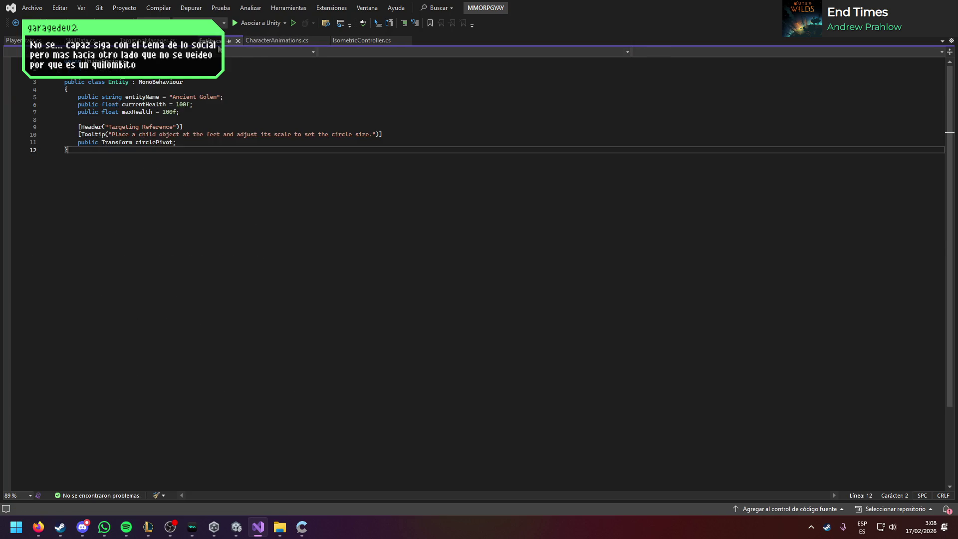
drag(191, 142, 79, 126)
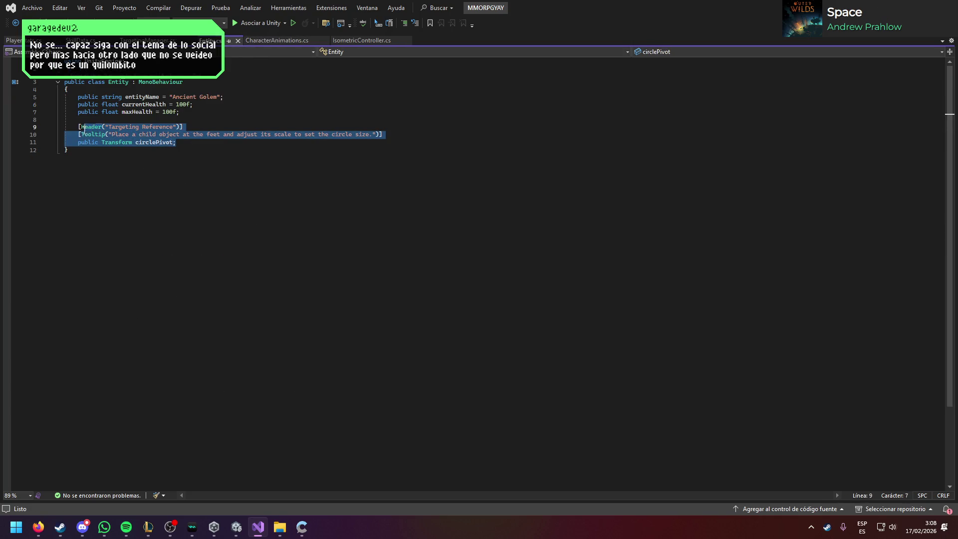
key(BackSpace)
key(ctrl+z)
key(ctrl+z)
key(ctrl+z)
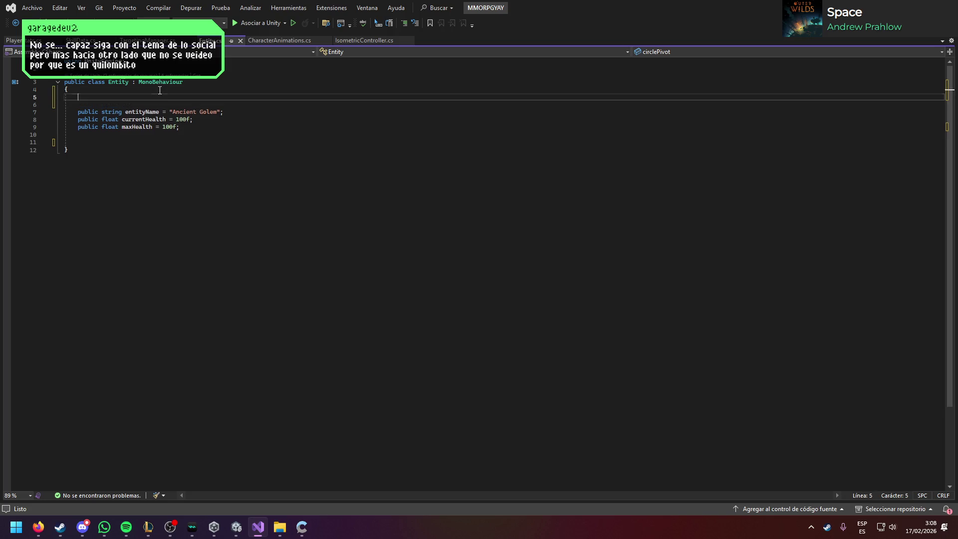
key(ctrl+s)
Step: Add a [Header("Health")] line below entityName in Entity.cs and save it
click(240, 127)
key(alt+Tab)
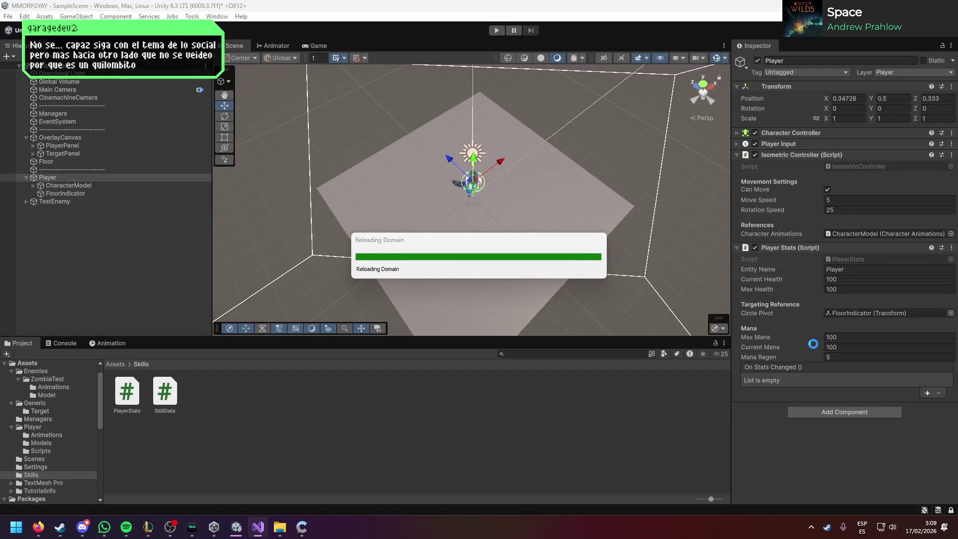
key(alt+Tab)
key(Return)
key(Return)
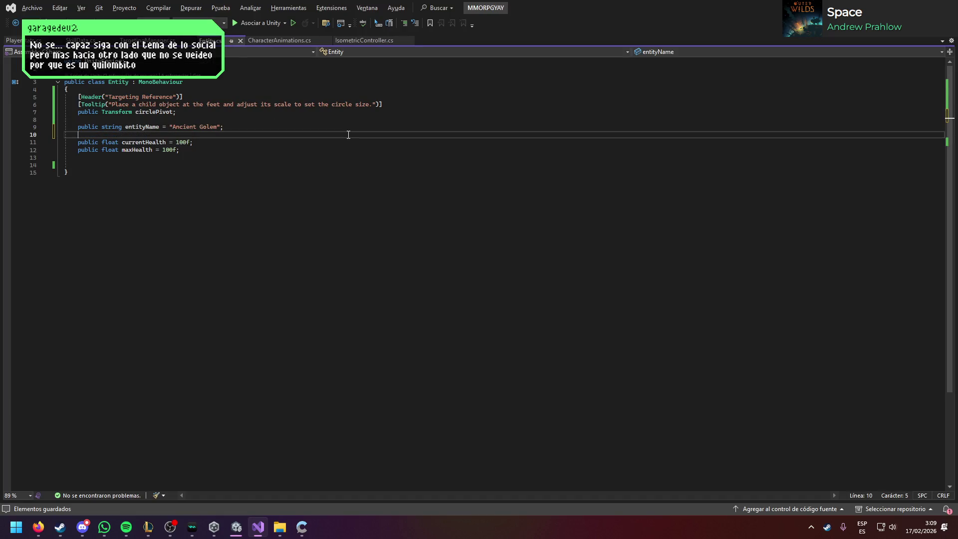
text([Header)
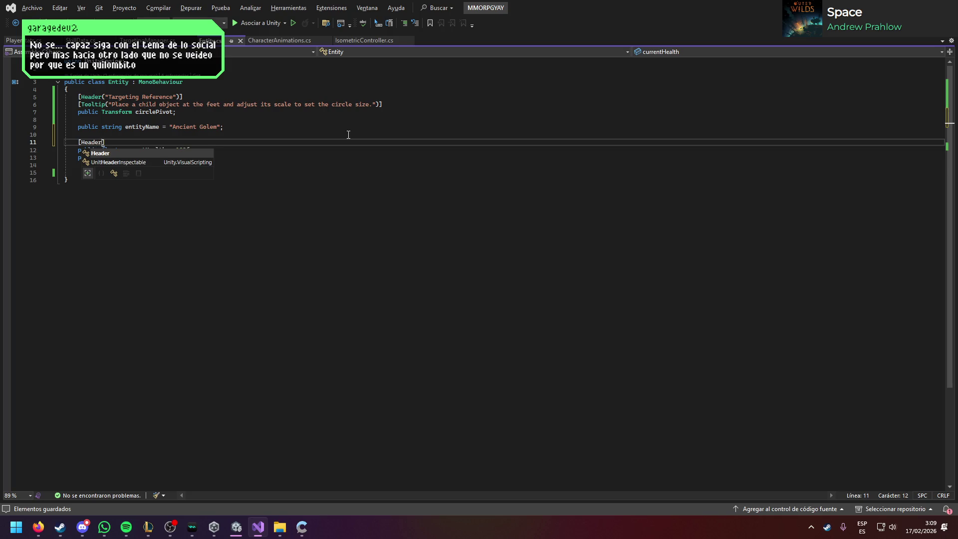
text(("Hea)
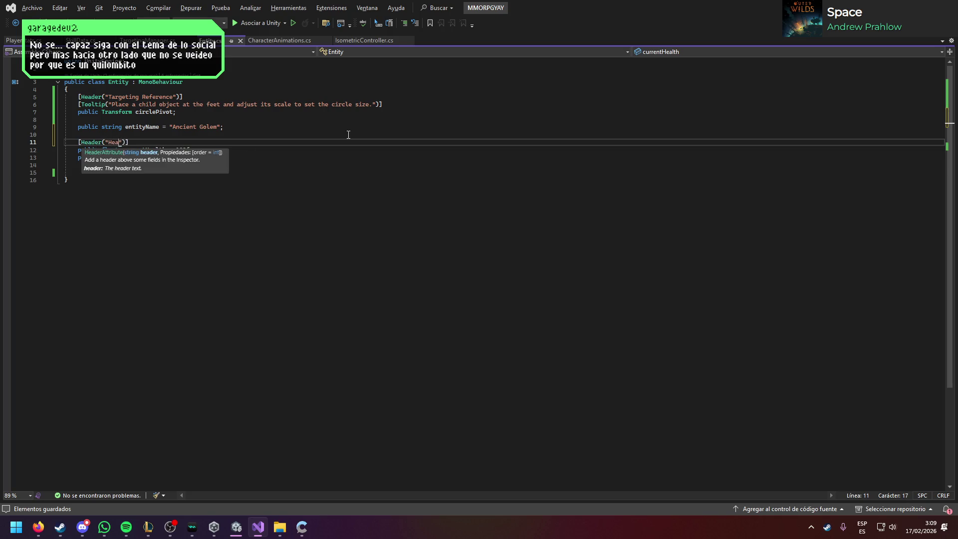
text(lth)
key(ctrl+s)
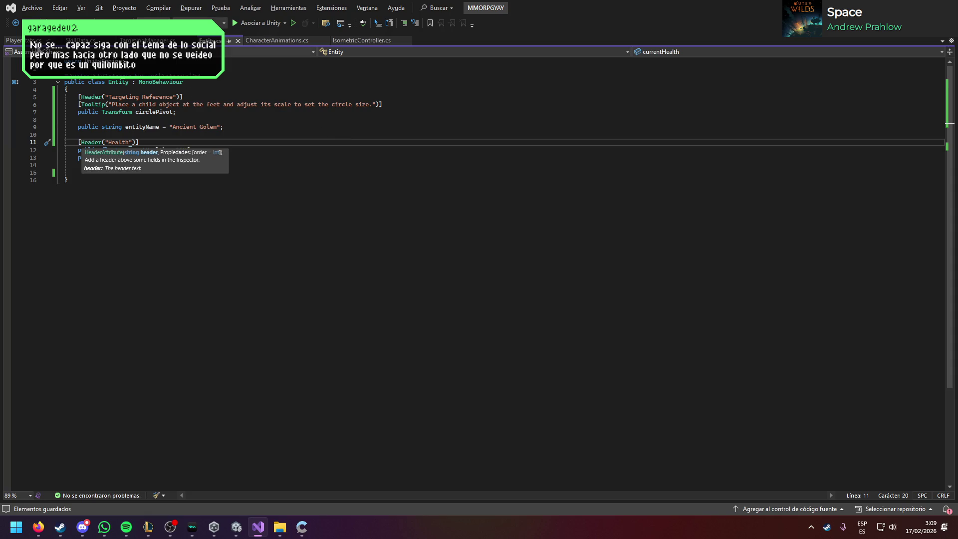
click(14, 40)
click(232, 143)
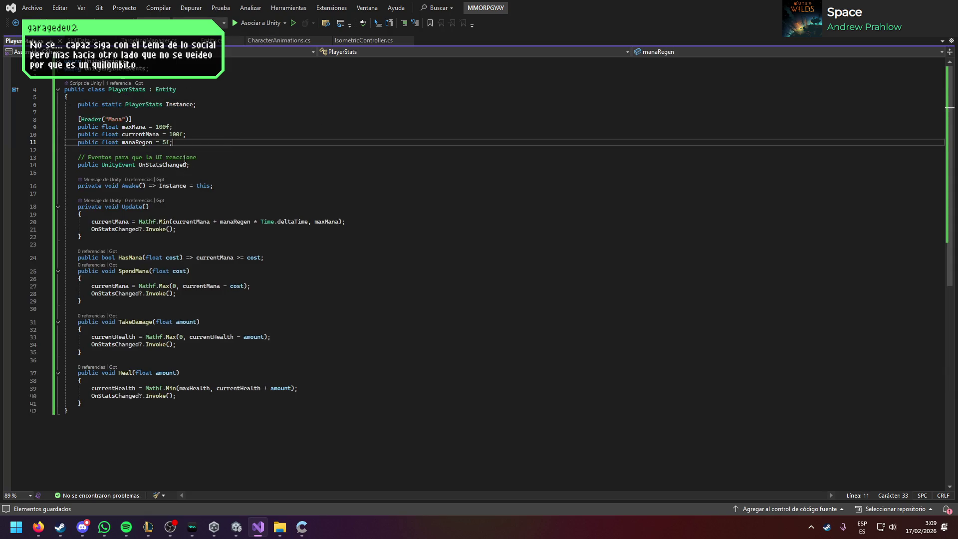
Step: Move the Mana header and its three fields from PlayerStats into Entity, saving Entity.cs
drag(183, 145, 80, 121)
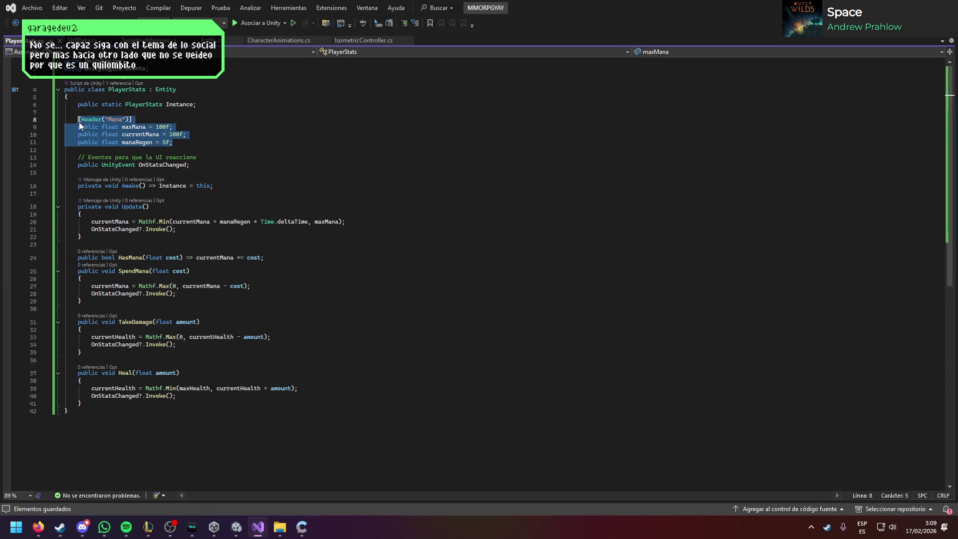
key(ctrl+x)
key(ctrl+Tab)
click(195, 162)
key(Return)
key(ctrl+v)
key(ctrl+s)
Step: Save PlayerStats.cs, recheck both scripts, and minimize Visual Studio back to Unity
click(29, 38)
key(ctrl+s)
click(258, 166)
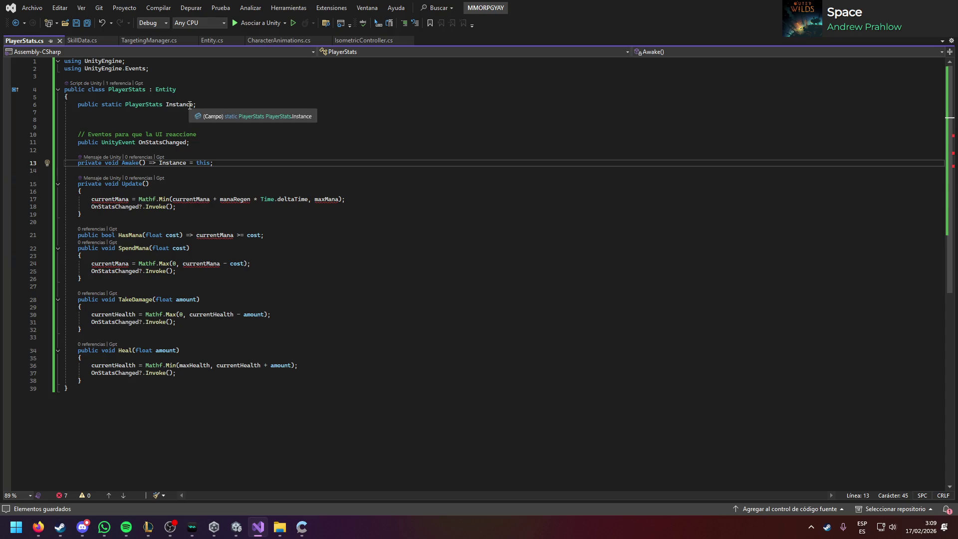
click(211, 40)
click(30, 42)
click(250, 192)
click(263, 522)
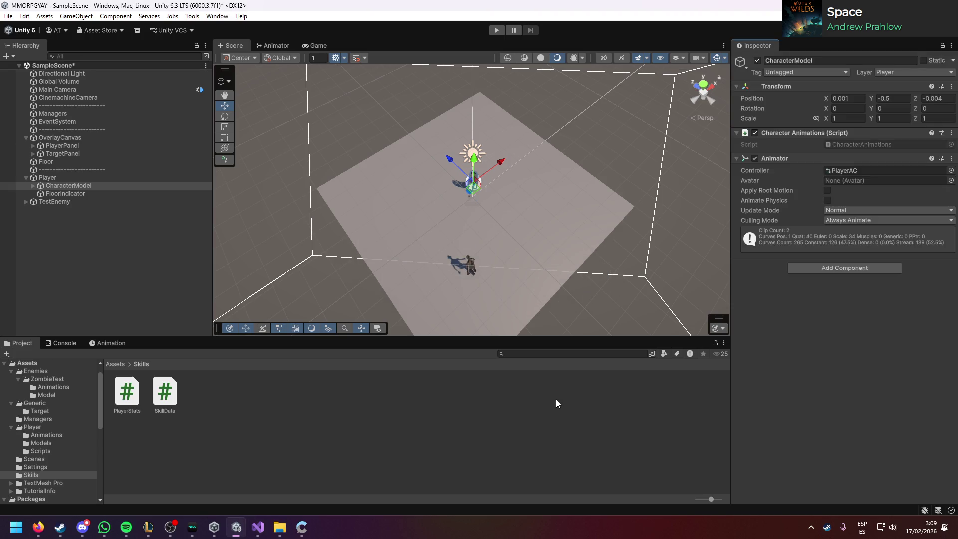
Step: Go live in Aura's video chat in Firefox, then open a new browser tab
click(492, 408)
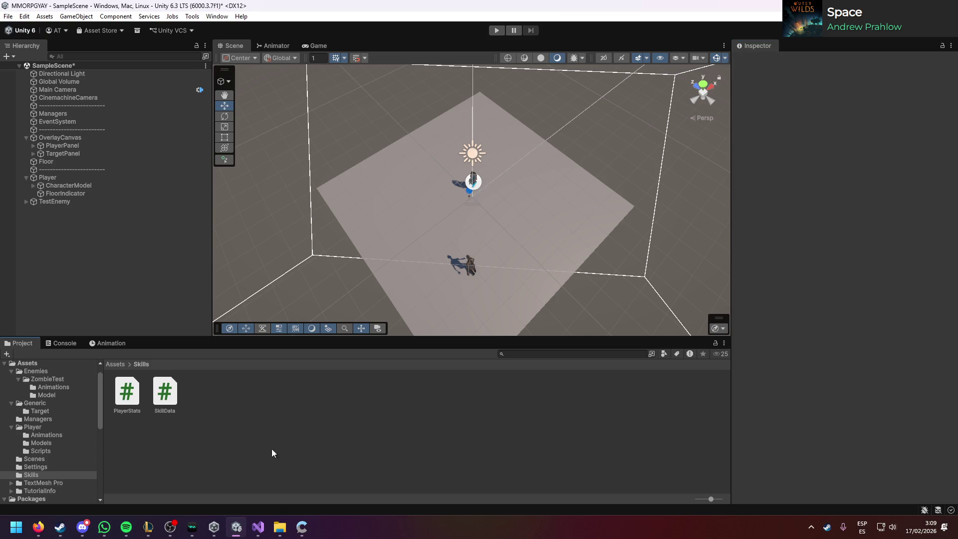
click(38, 527)
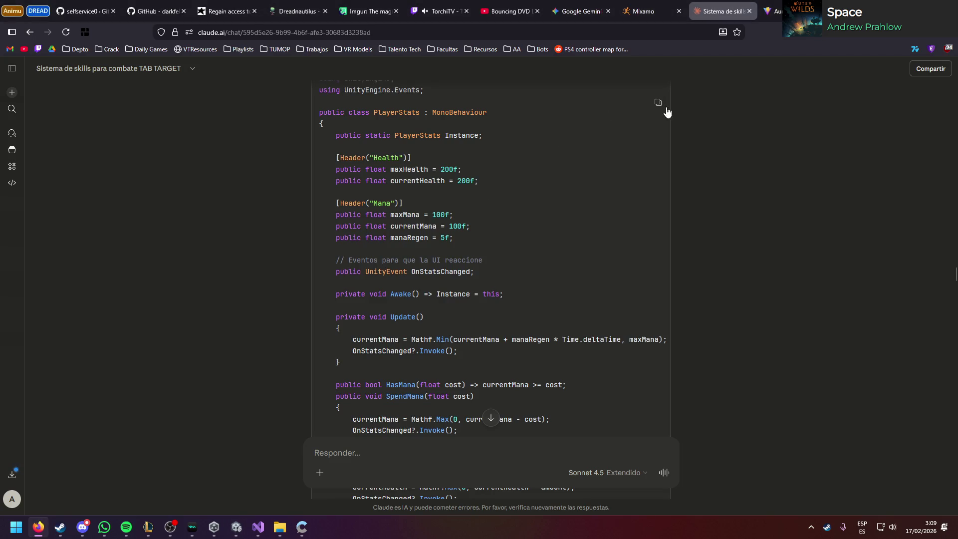
key(ctrl+Tab)
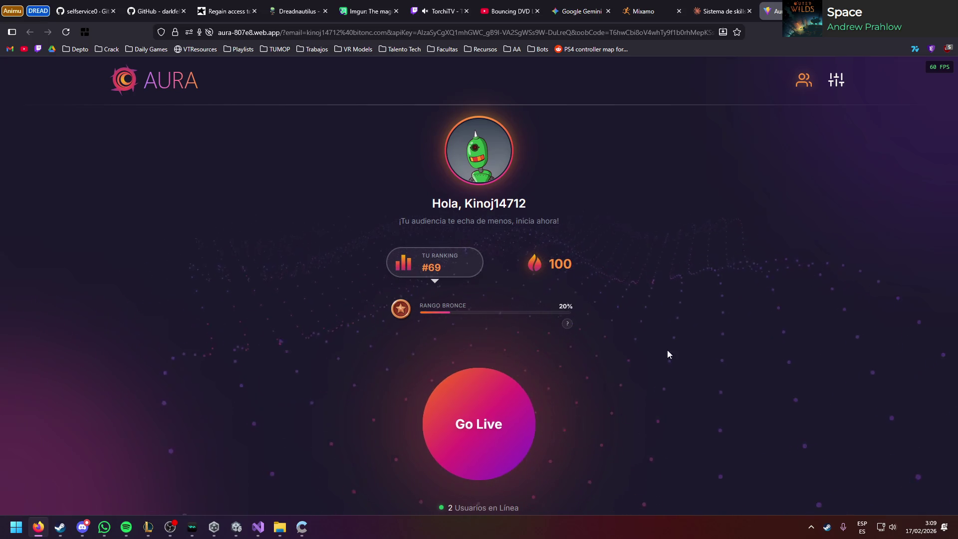
key(space)
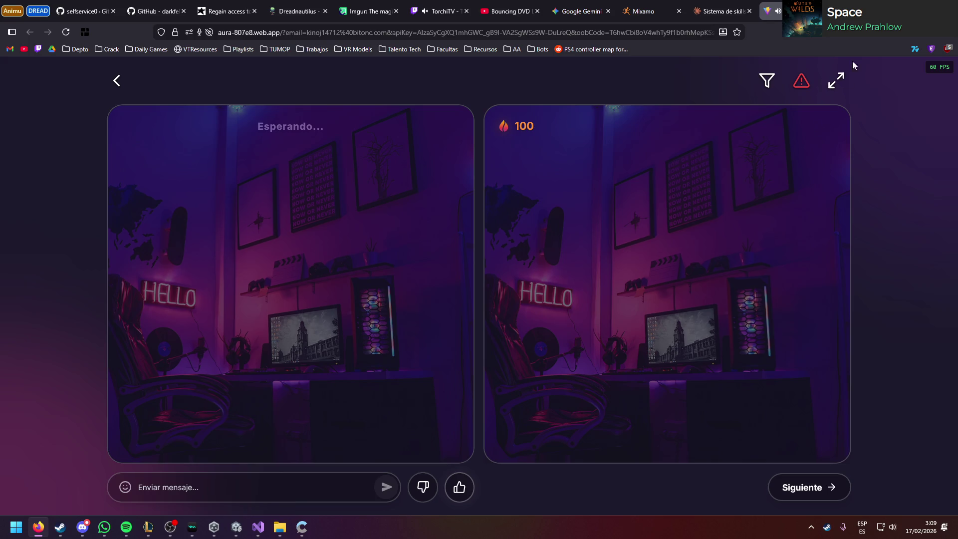
key(ctrl+t)
Step: Search 'chat random' in a private window and glance at the Chatrandom result
text(chat rando)
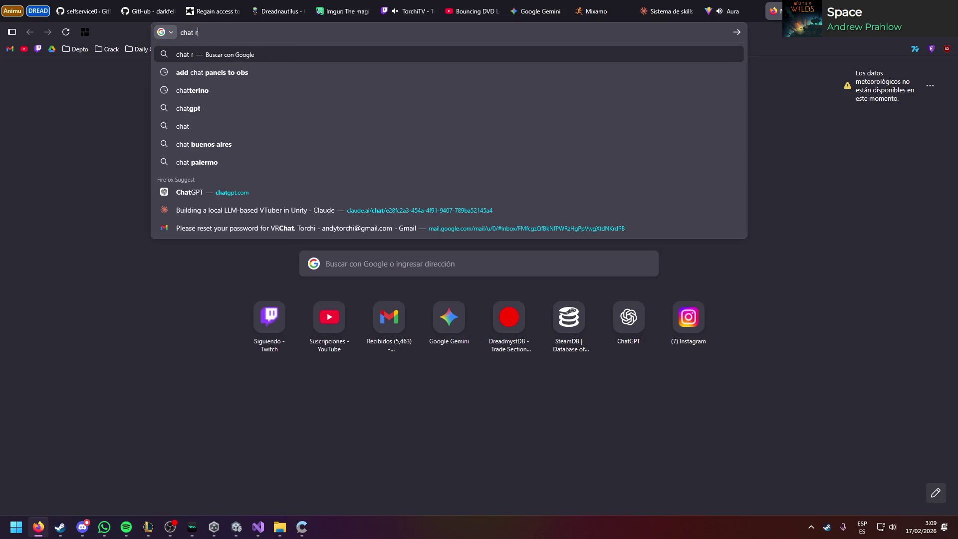
key(ctrl+w)
key(ctrl+shift+p)
text(ca)
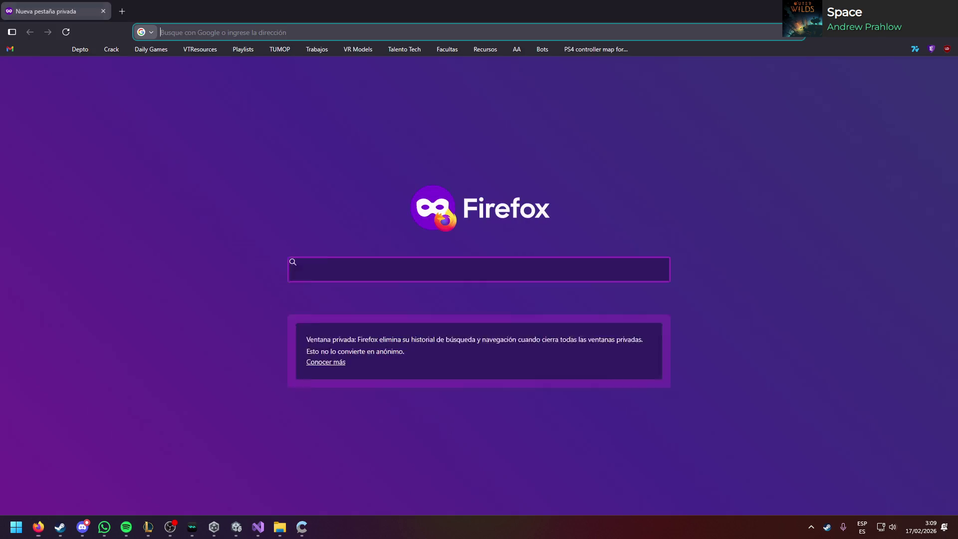
key(BackSpace)
key(BackSpace)
text(hat random)
key(Return)
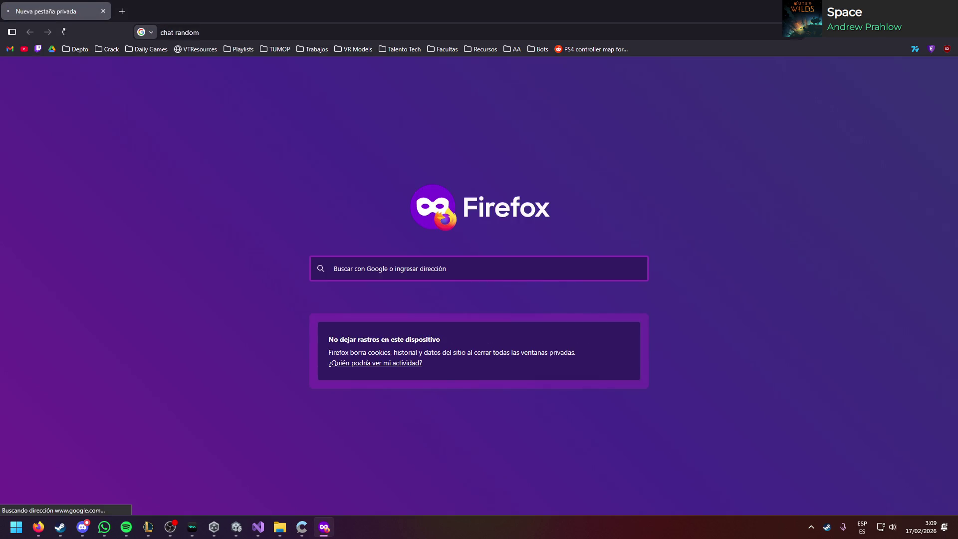
middle_click(264, 181)
click(194, 12)
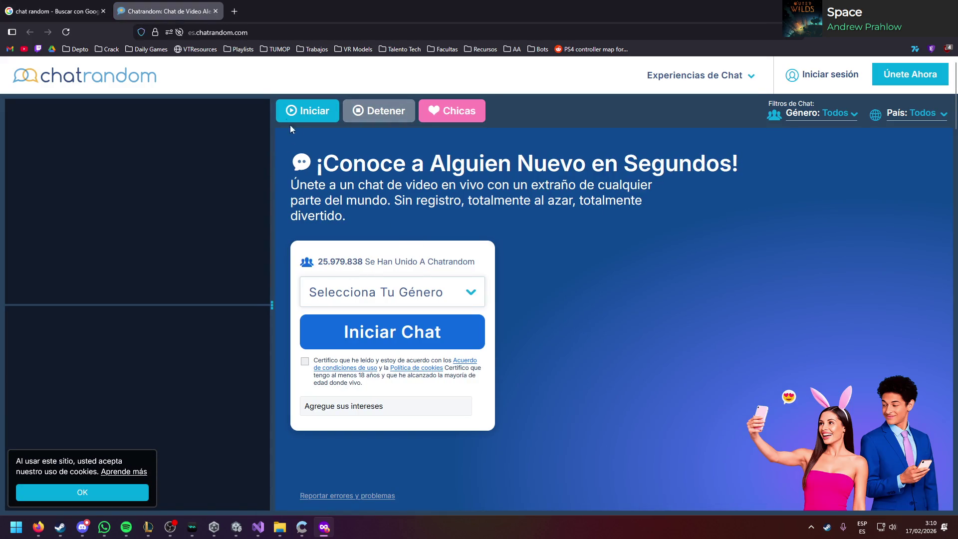
middle_click(194, 12)
Step: Open the GenteChat random room, accept the privacy notice, enter a nickname and join
middle_click(160, 349)
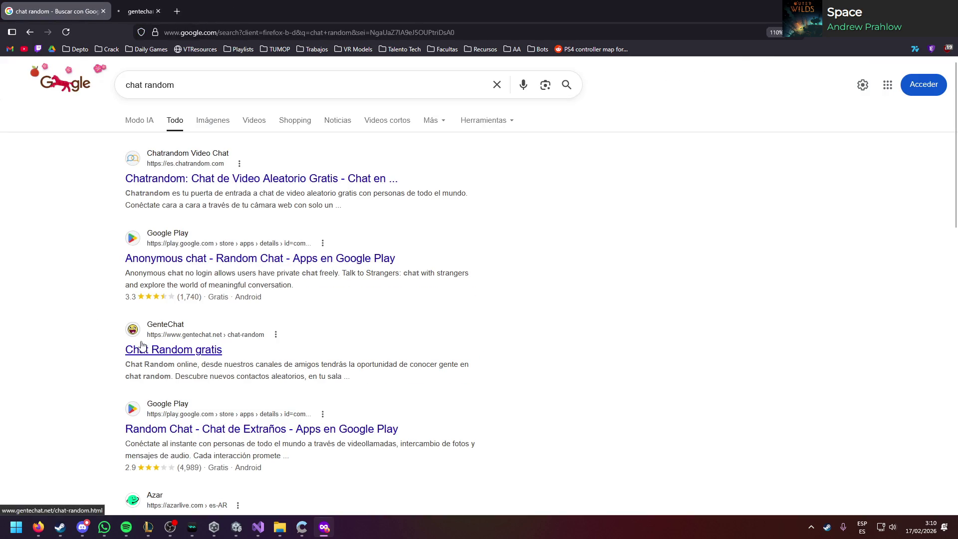
click(164, 11)
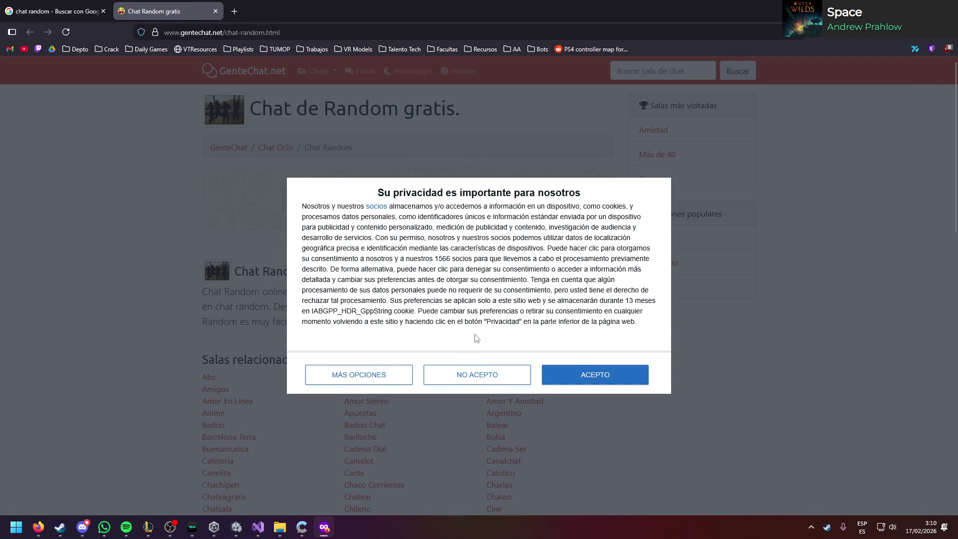
click(554, 375)
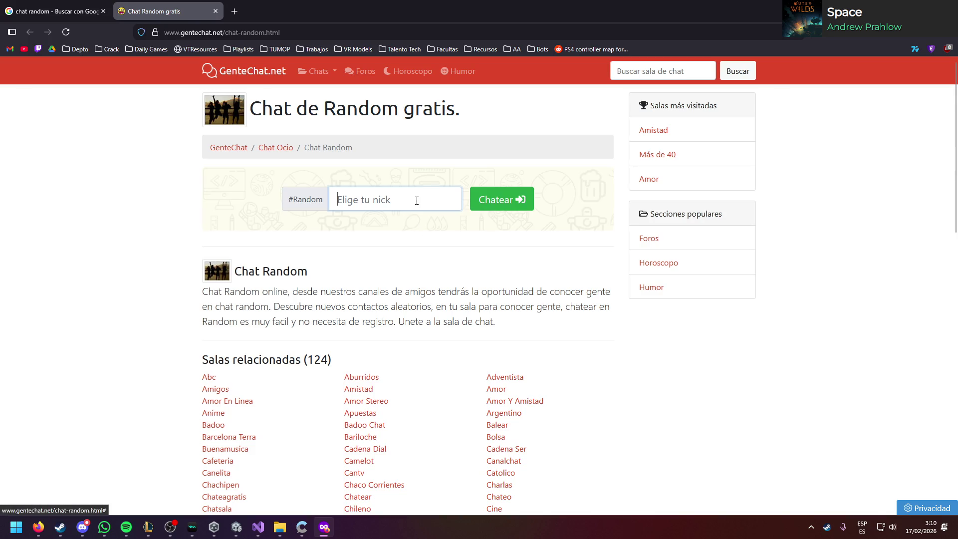
text(hfghfh)
click(508, 201)
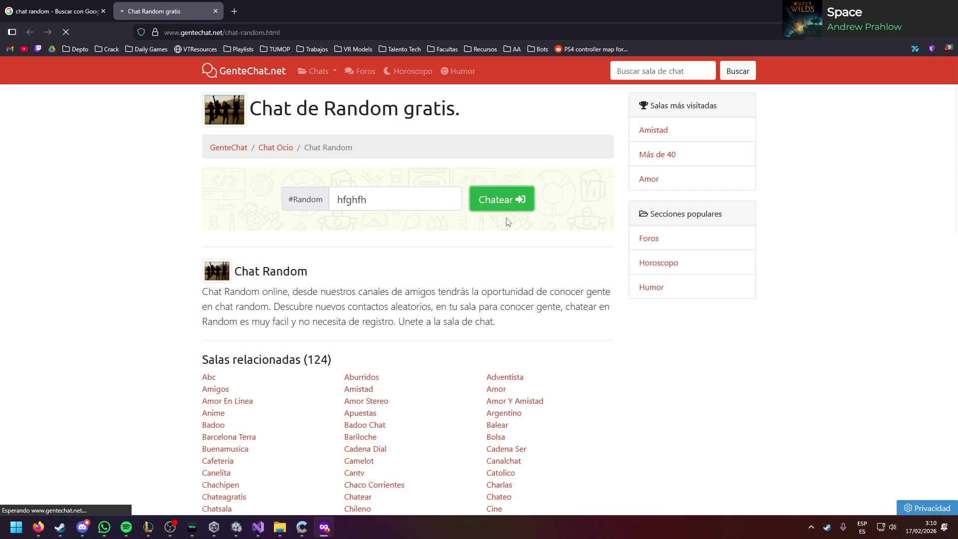
scroll(506, 220, down, 4)
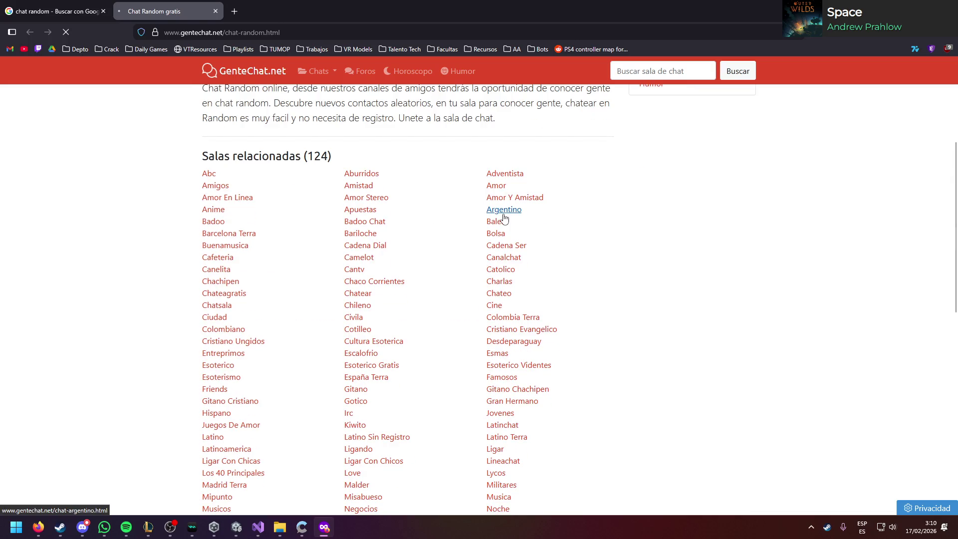
scroll(504, 218, up, 4)
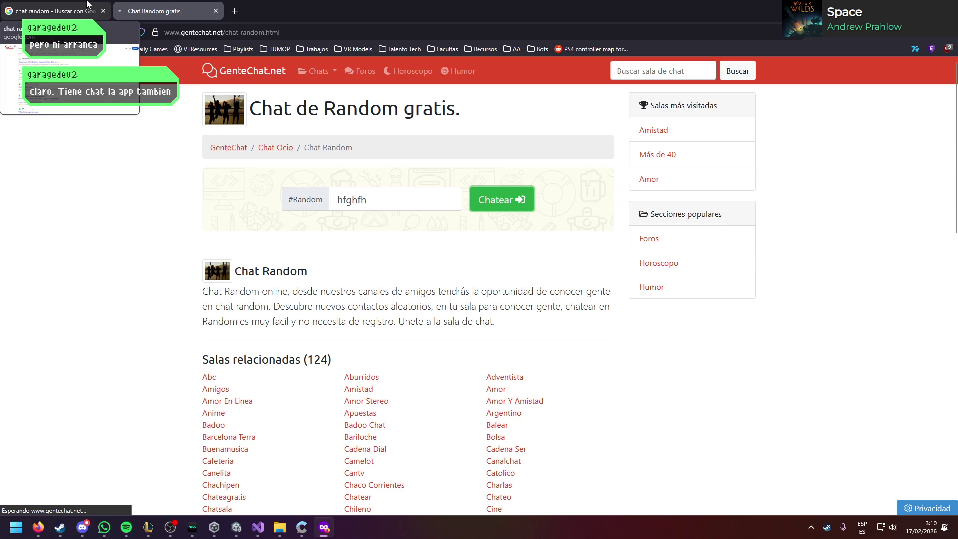
Step: Close GenteChat, return to the search results and open the Chitchat result
click(87, 4)
scroll(269, 222, down, 5)
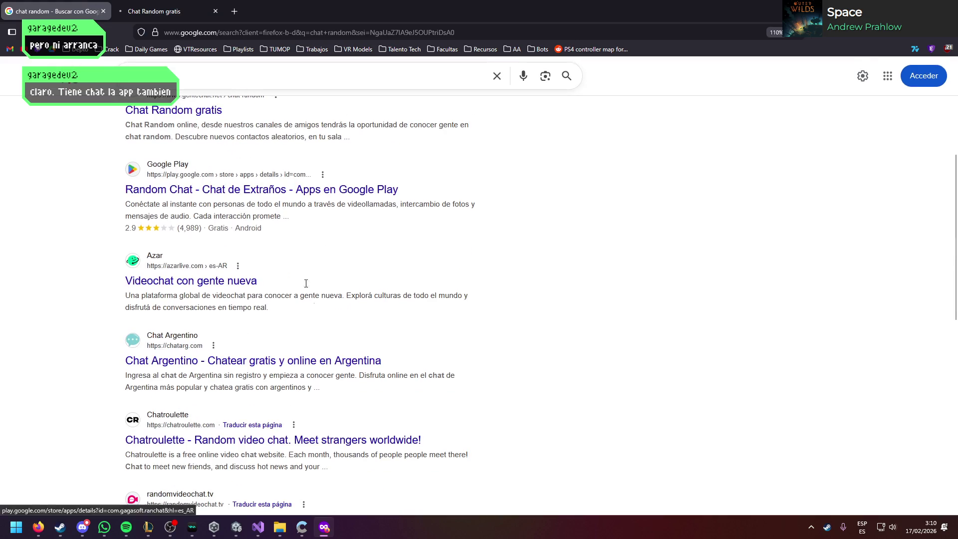
click(166, 5)
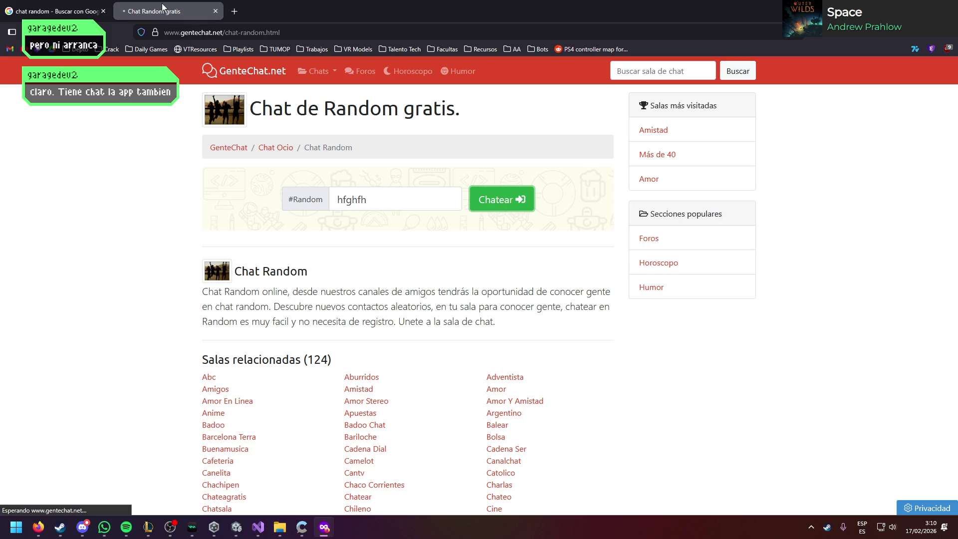
click(215, 11)
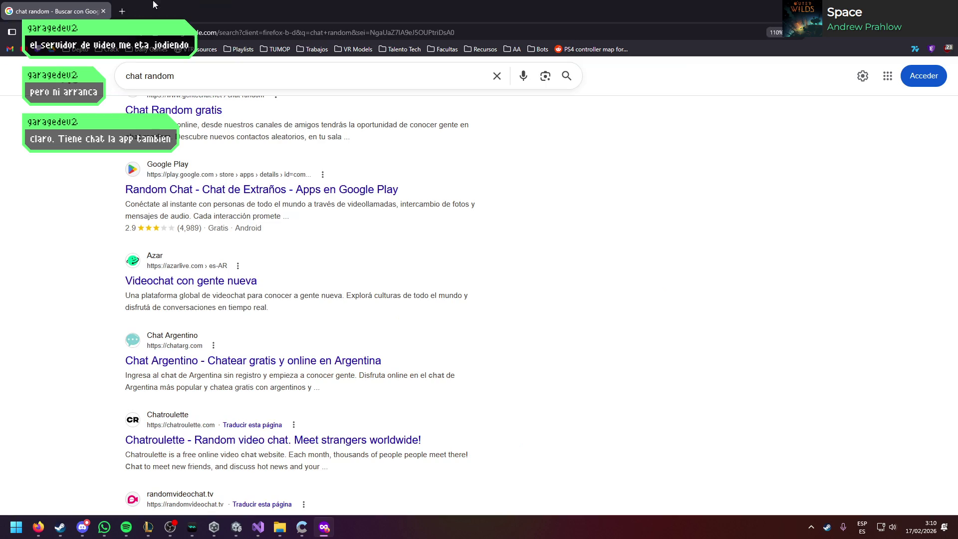
scroll(111, 314, down, 5)
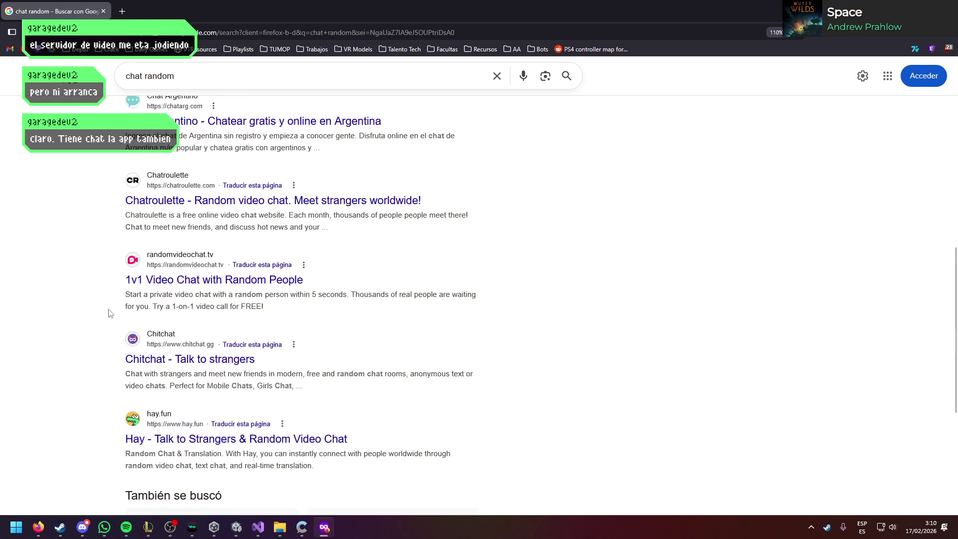
scroll(110, 314, down, 2)
click(190, 310)
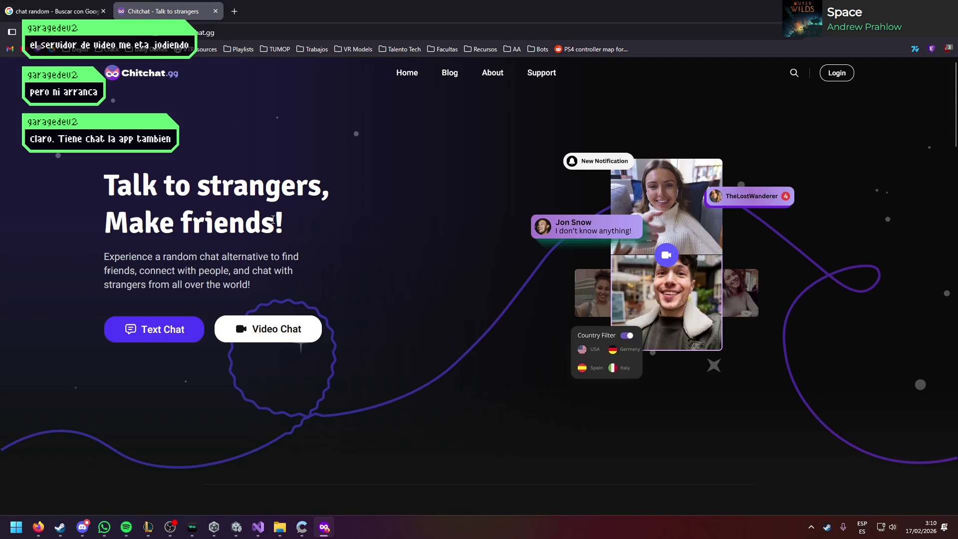
Step: Choose Text Chat on Chitchat.gg and solve the hCaptcha odd-icon challenge
click(166, 345)
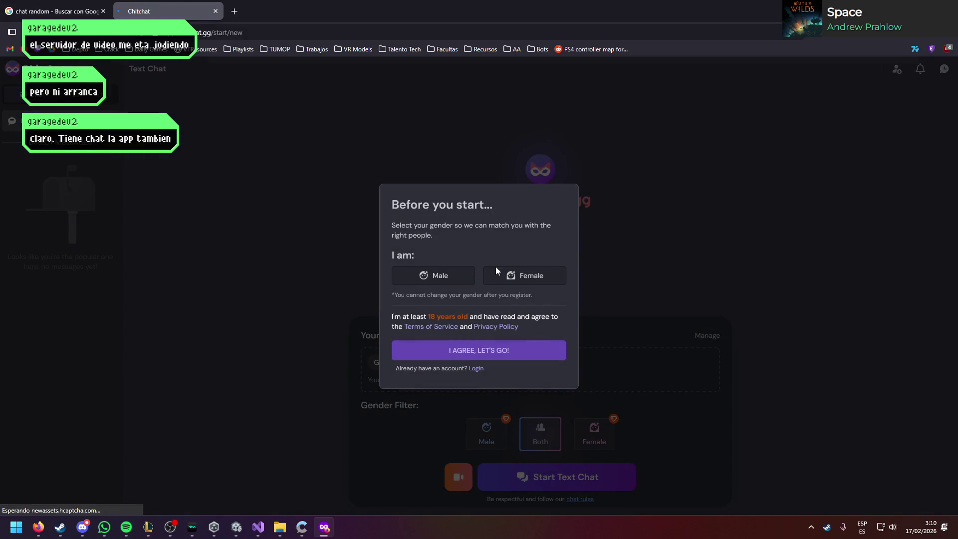
click(471, 351)
click(456, 348)
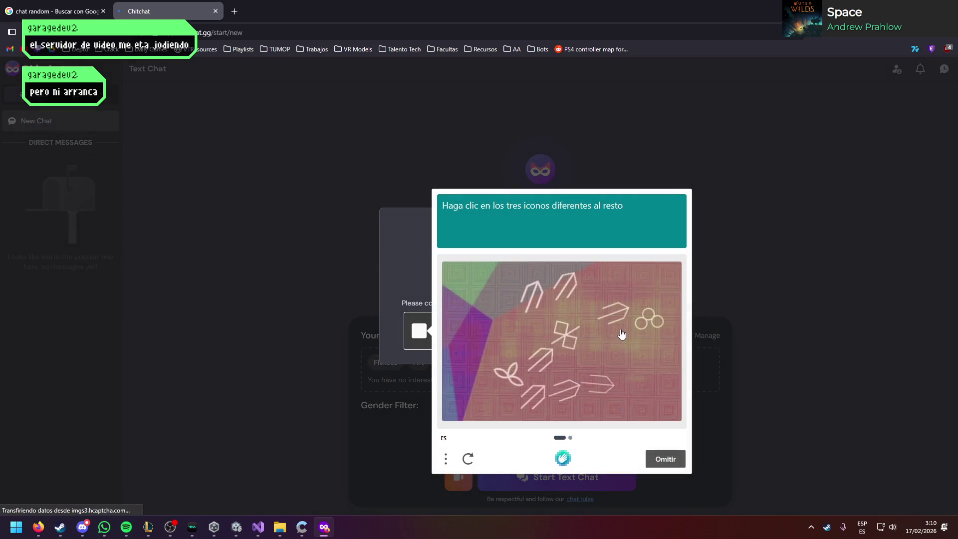
click(647, 322)
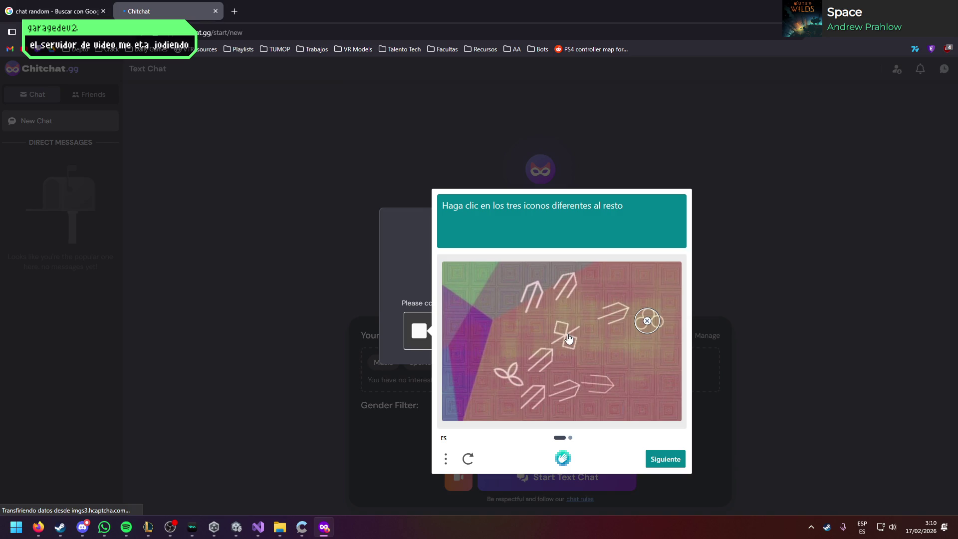
click(567, 337)
click(509, 374)
click(653, 458)
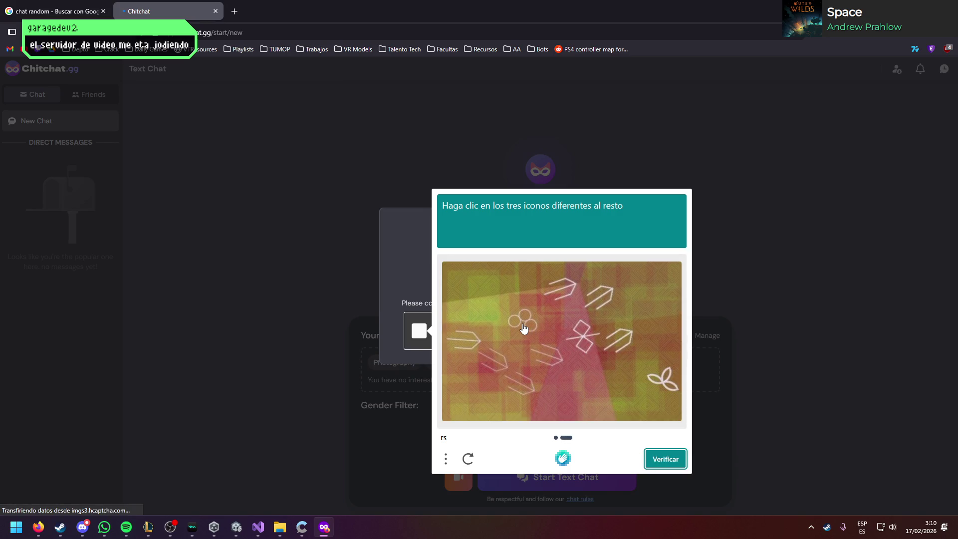
click(523, 323)
click(583, 340)
click(664, 384)
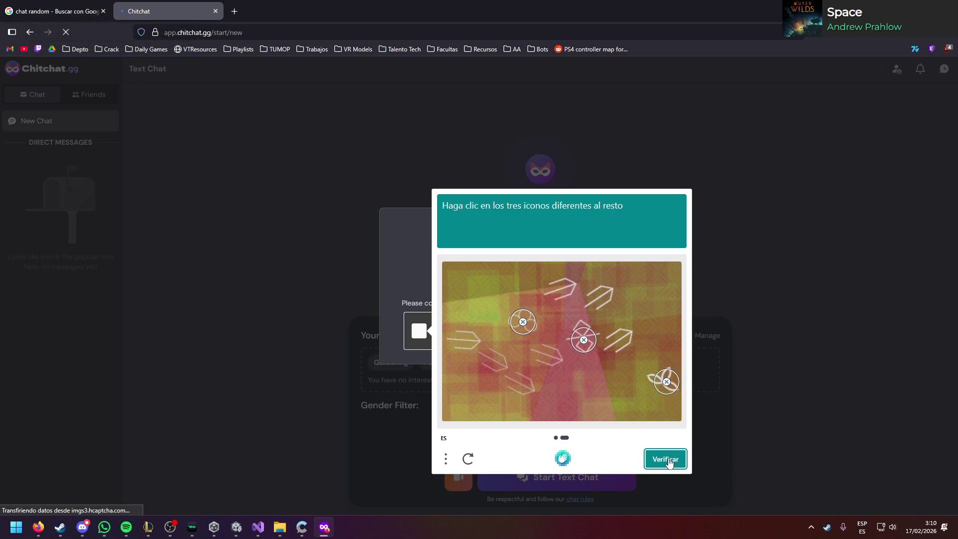
click(668, 459)
Step: Accept the age agreement, dismiss popups, add 'gaming' as an interest and start a text chat
click(480, 364)
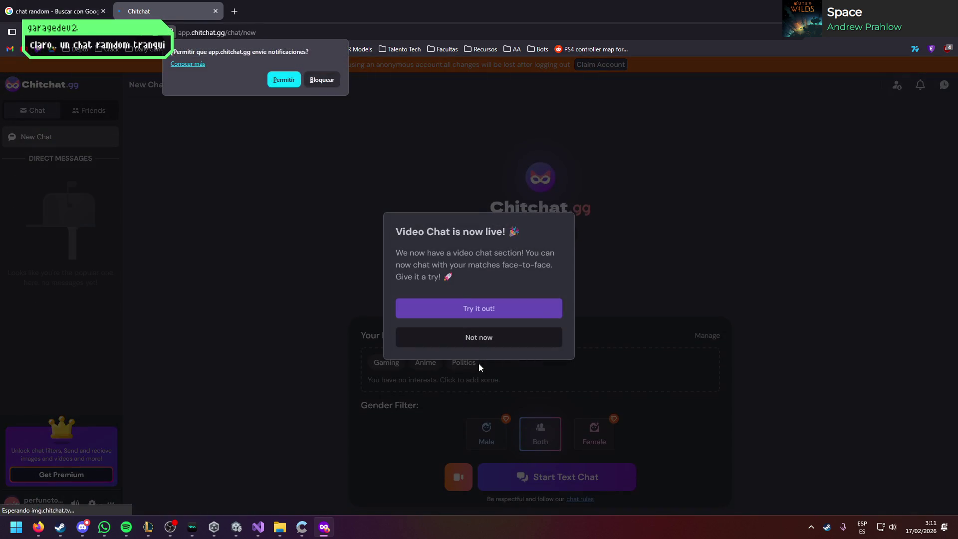
click(309, 82)
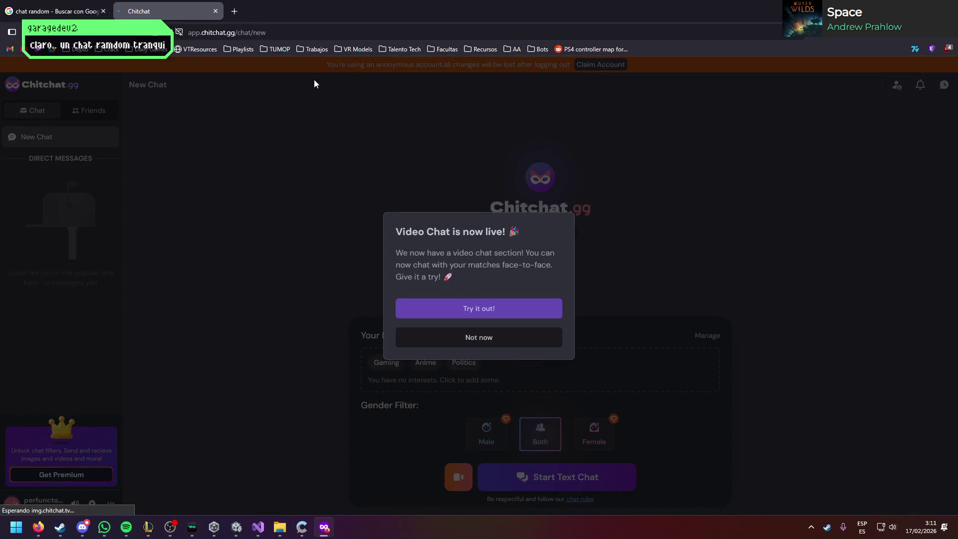
click(460, 341)
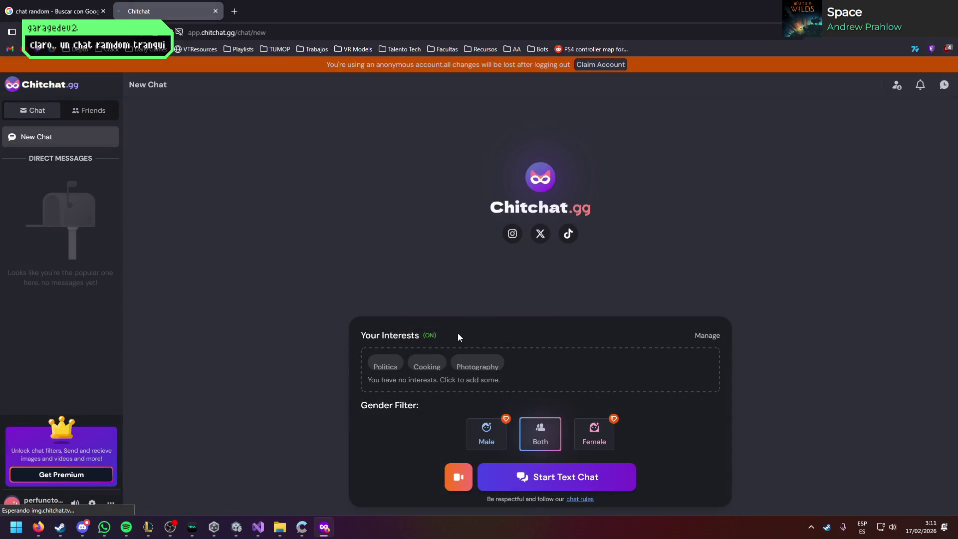
click(449, 370)
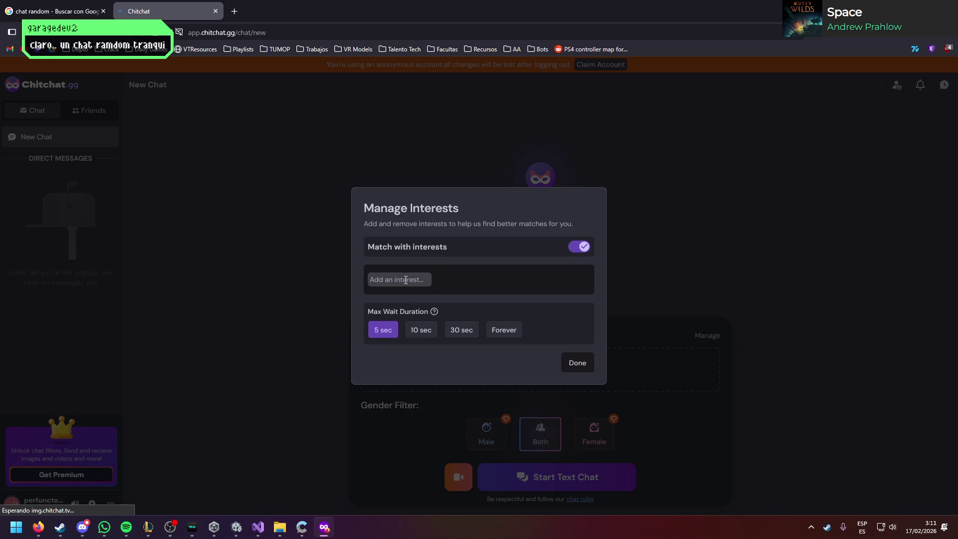
text(gaming)
key(Return)
click(574, 364)
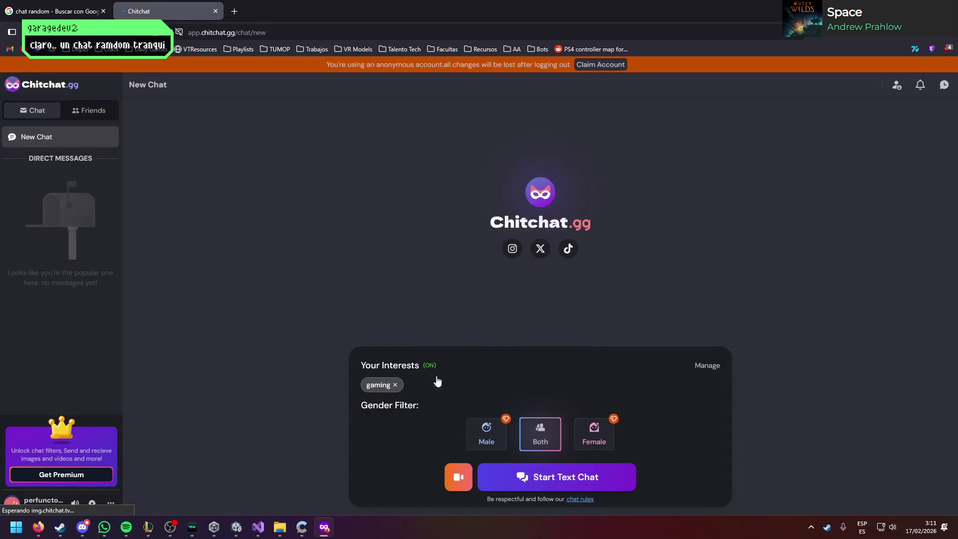
click(549, 476)
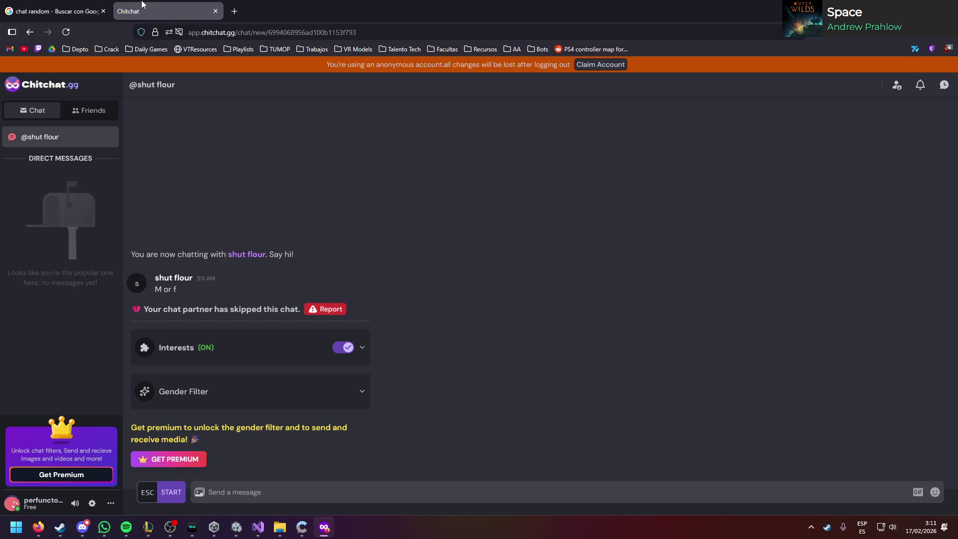
Step: Close Chitchat, return Aura to its home dashboard, and show Claude's PlayerStats.cs code
key(ctrl+w)
click(103, 11)
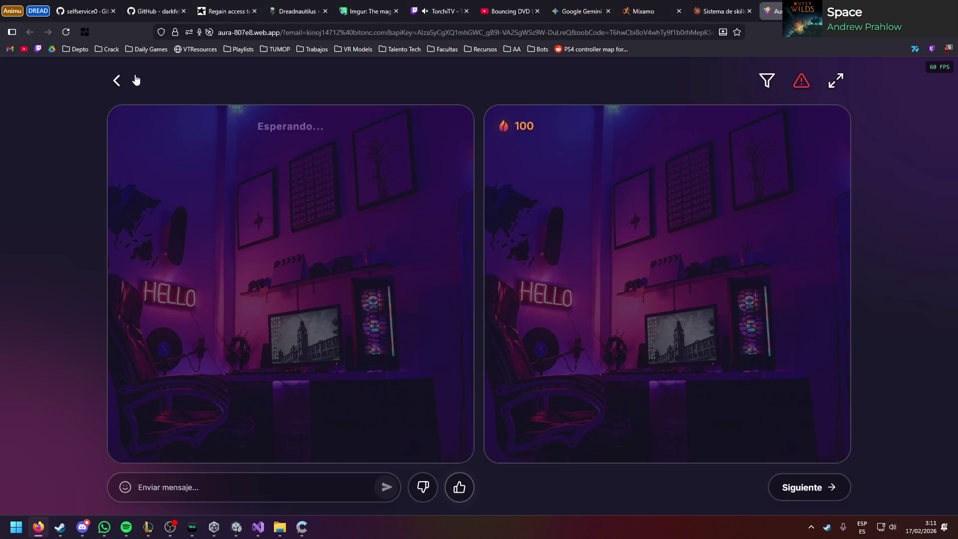
click(120, 79)
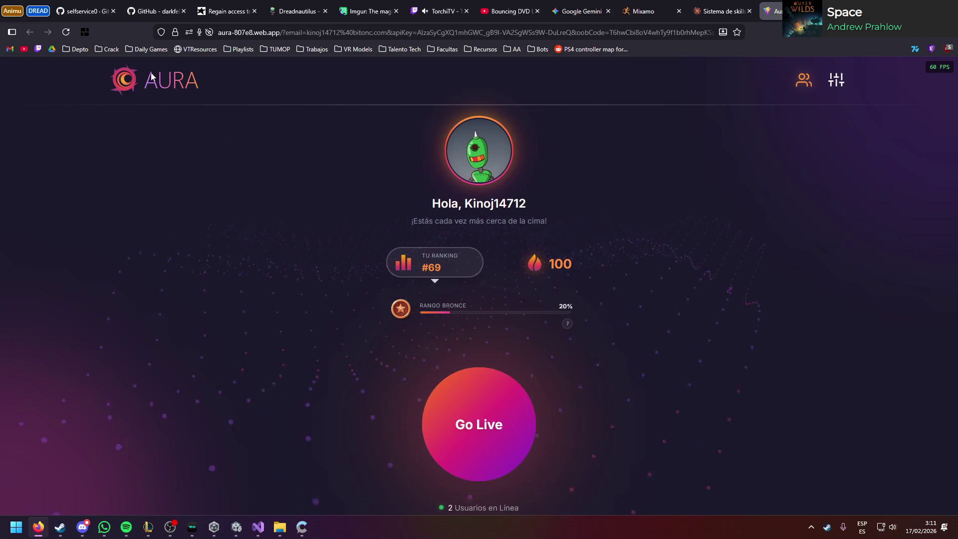
click(721, 11)
scroll(603, 258, up, 1)
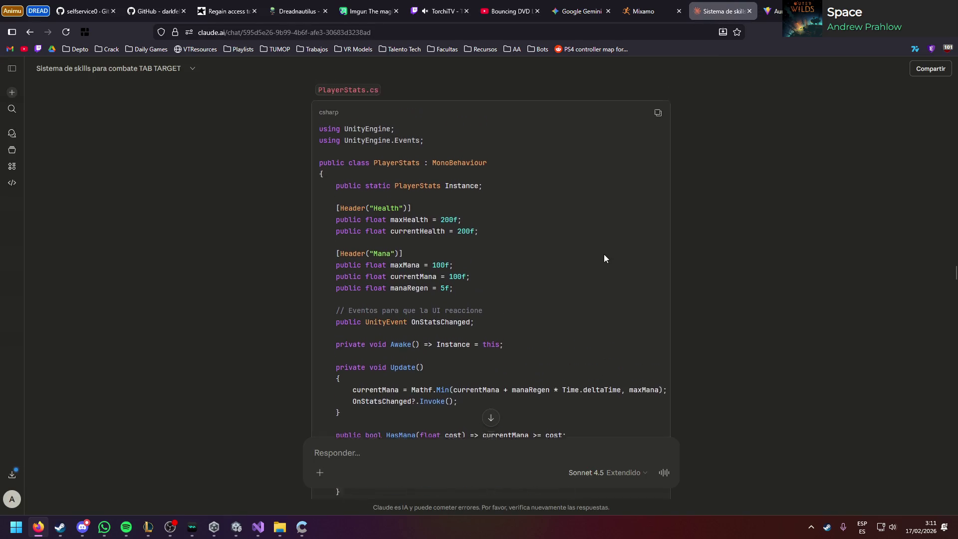
Step: Copy the CastState.cs enum block from Claude's skills-system answer
scroll(529, 270, down, 6)
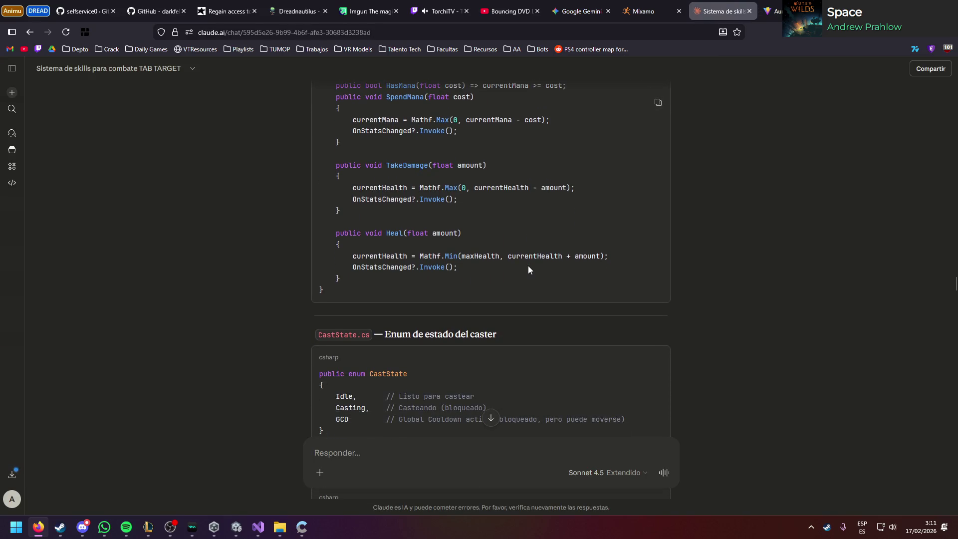
scroll(529, 255, down, 3)
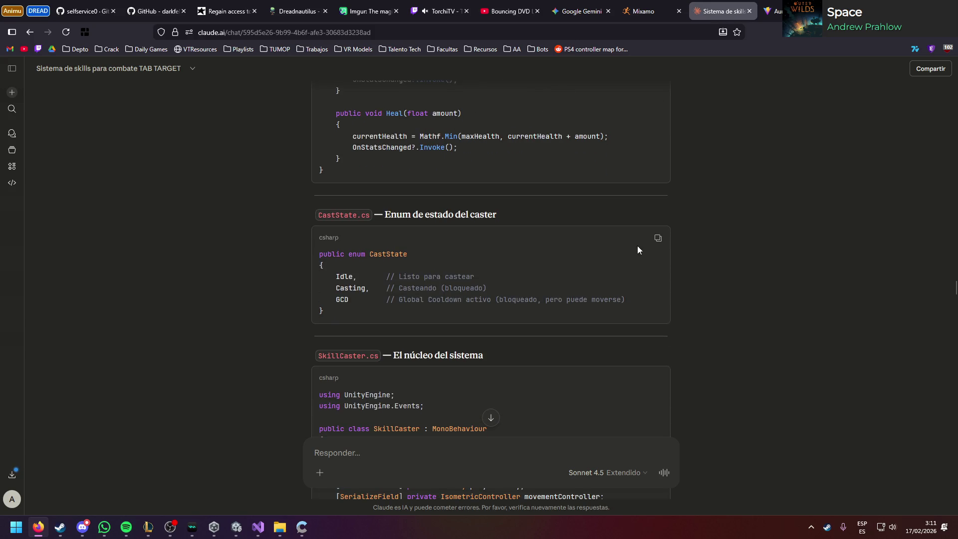
click(657, 243)
mouse_move(360, 322)
mouse_down()
mouse_move(305, 269)
mouse_move(299, 251)
mouse_up()
key(ctrl+c)
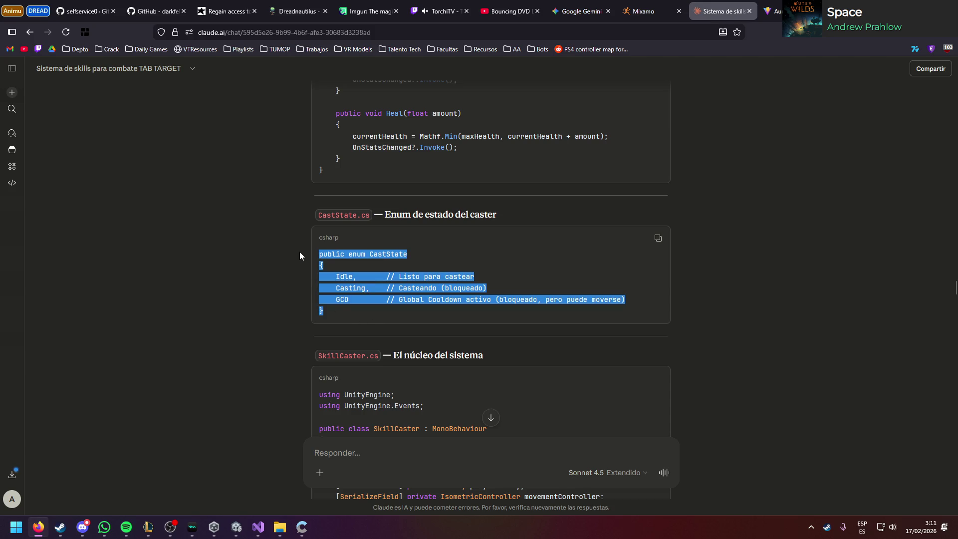
click(425, 261)
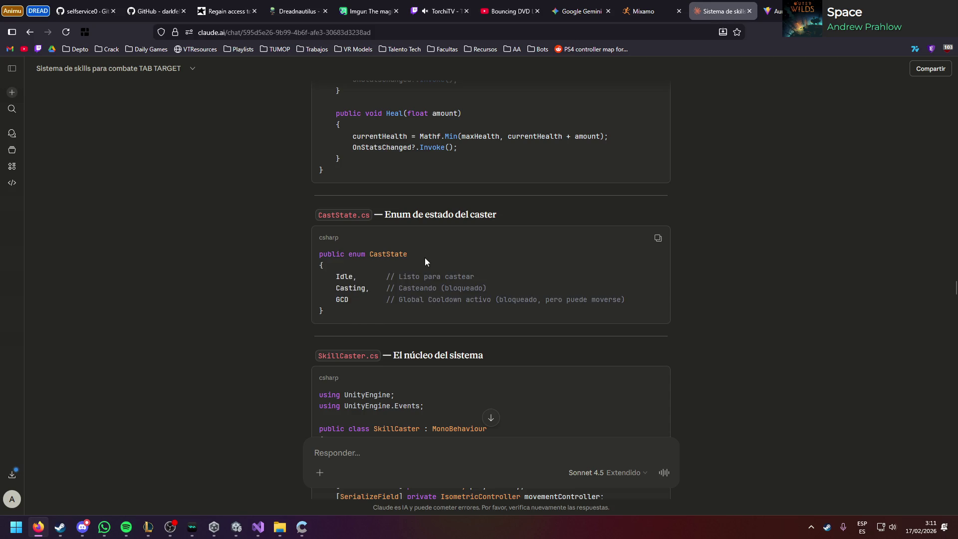
scroll(424, 258, down, 15)
scroll(425, 259, up, 6)
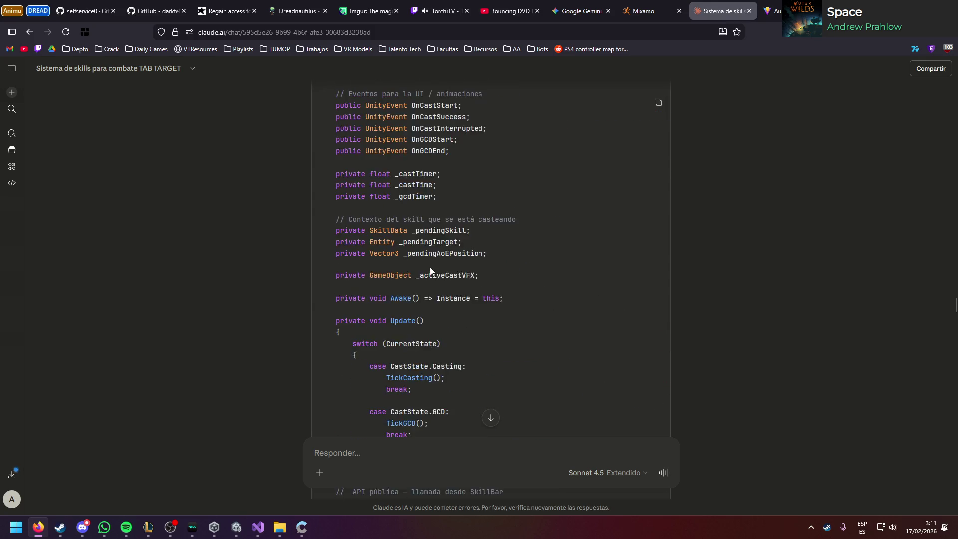
scroll(429, 268, up, 10)
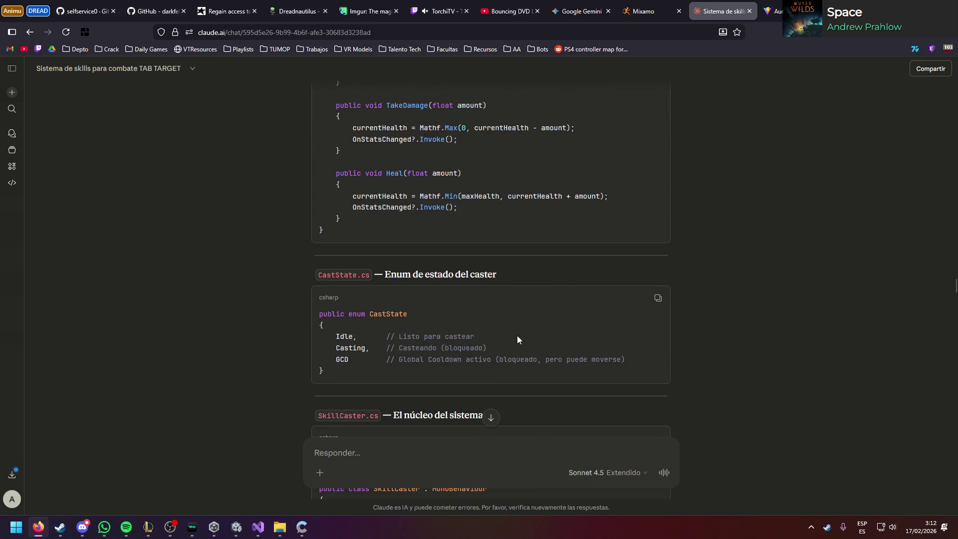
scroll(516, 334, down, 5)
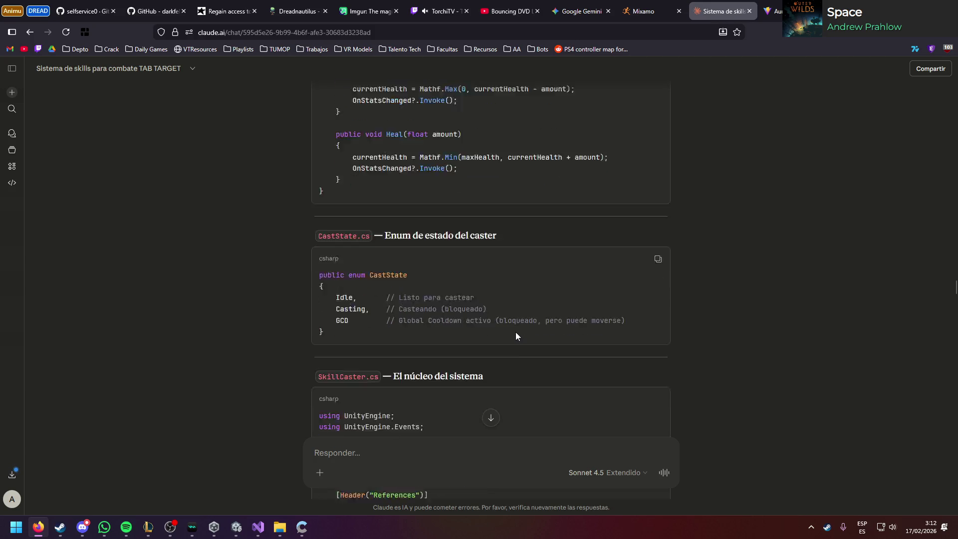
scroll(514, 331, up, 7)
scroll(429, 351, down, 4)
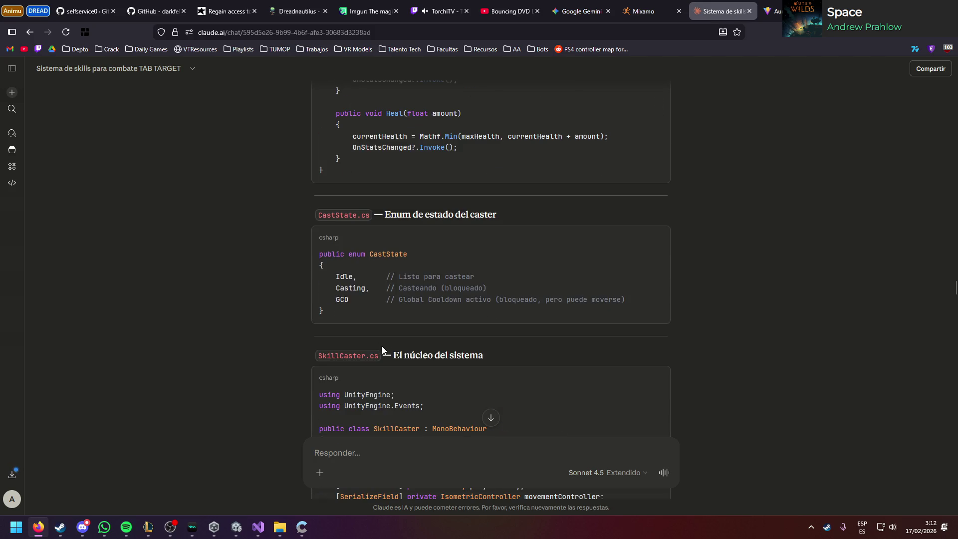
click(237, 527)
Step: Create a new C# script named CastState in the Skills folder
right_click(278, 429)
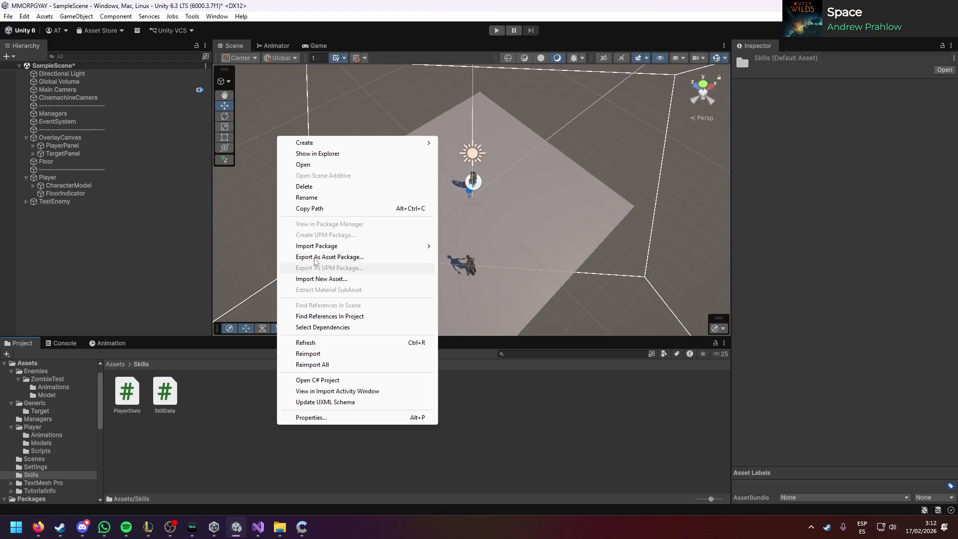
mouse_move(314, 142)
click(477, 165)
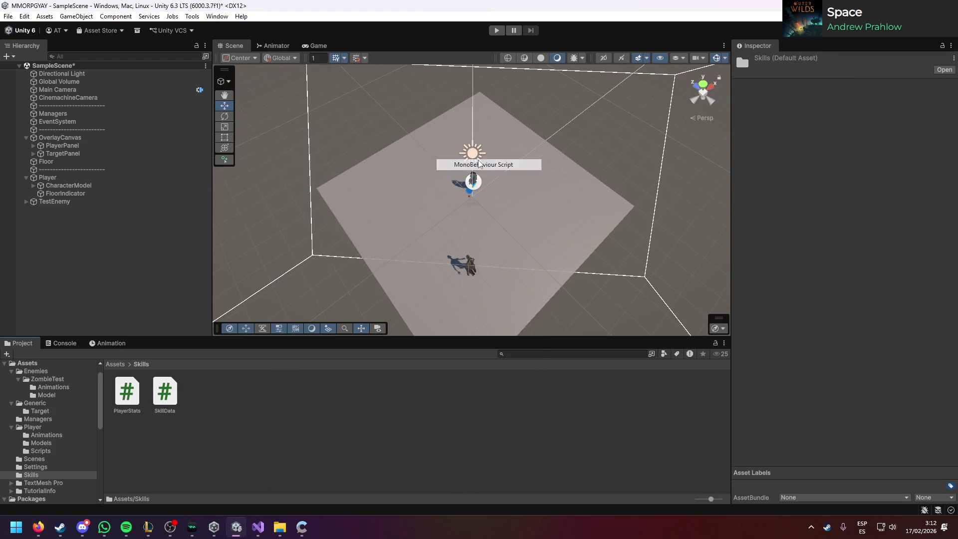
text(CastState)
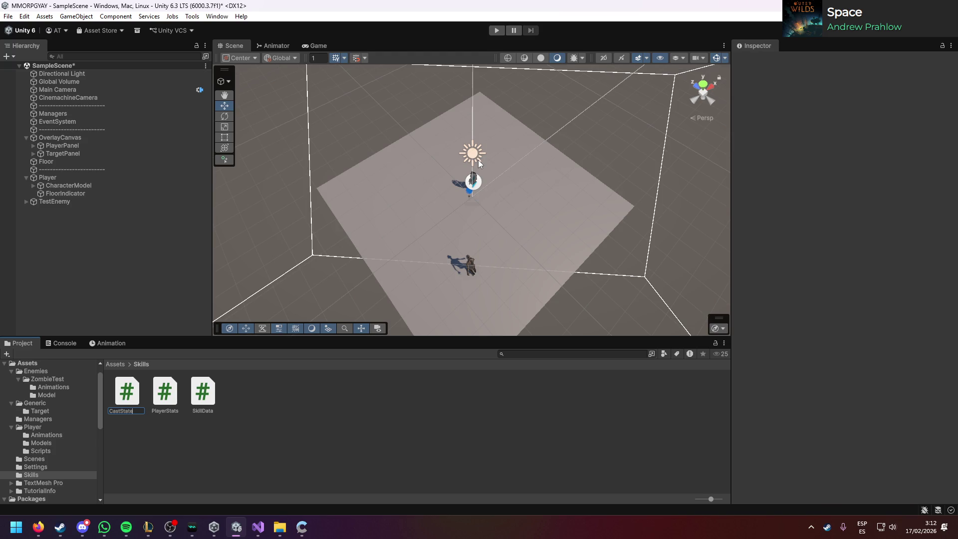
key(Return)
Step: Replace CastState.cs's contents with the copied CastState enum and save it
key(alt+Tab)
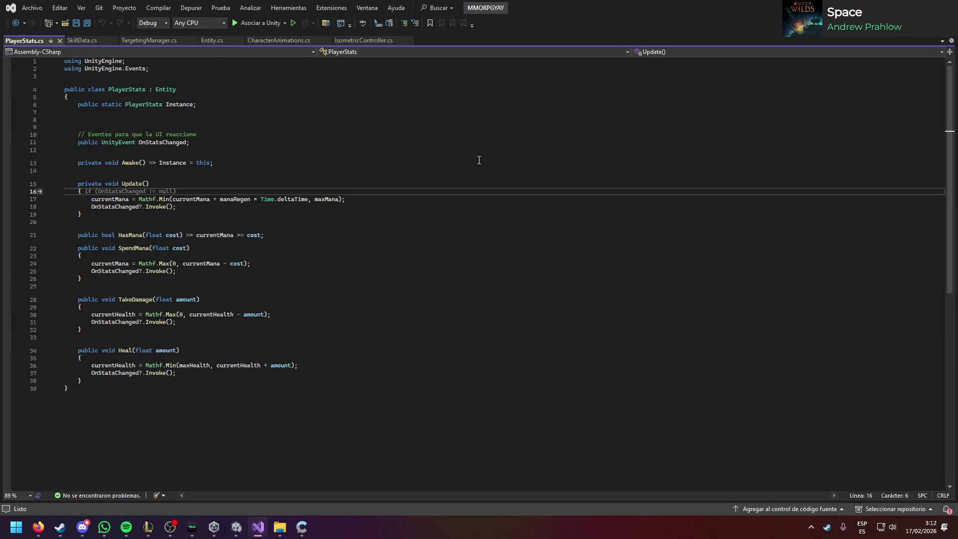
key(alt+Tab)
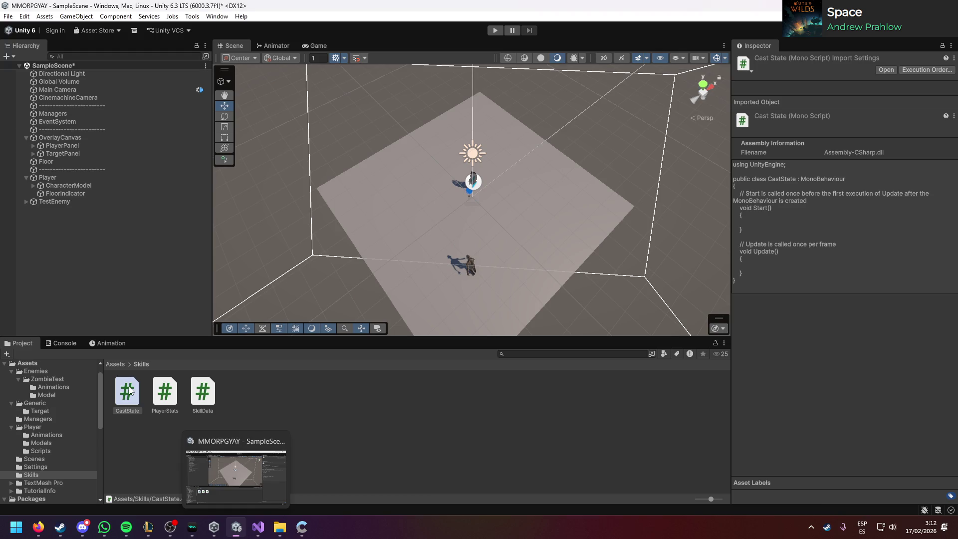
double_click(130, 386)
key(ctrl+a)
key(ctrl+v)
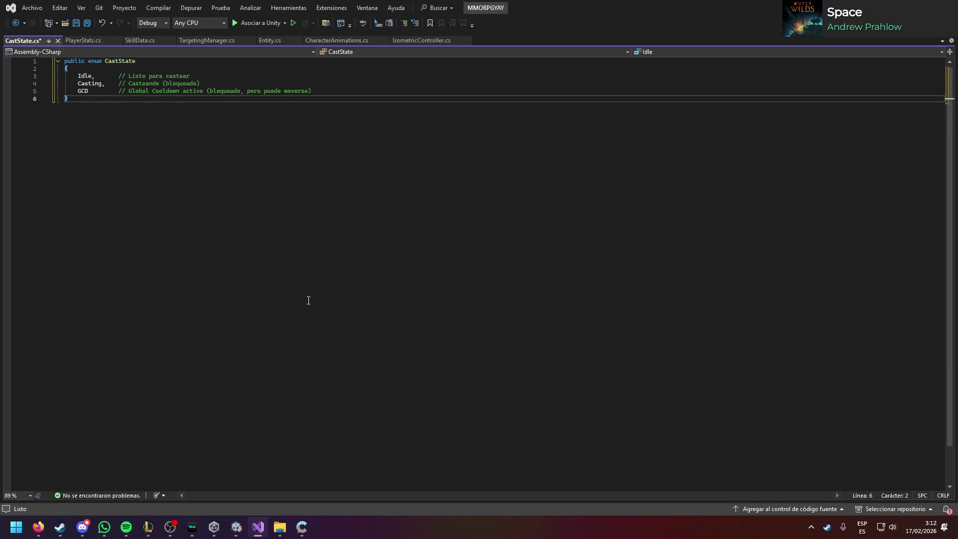
key(ctrl+s)
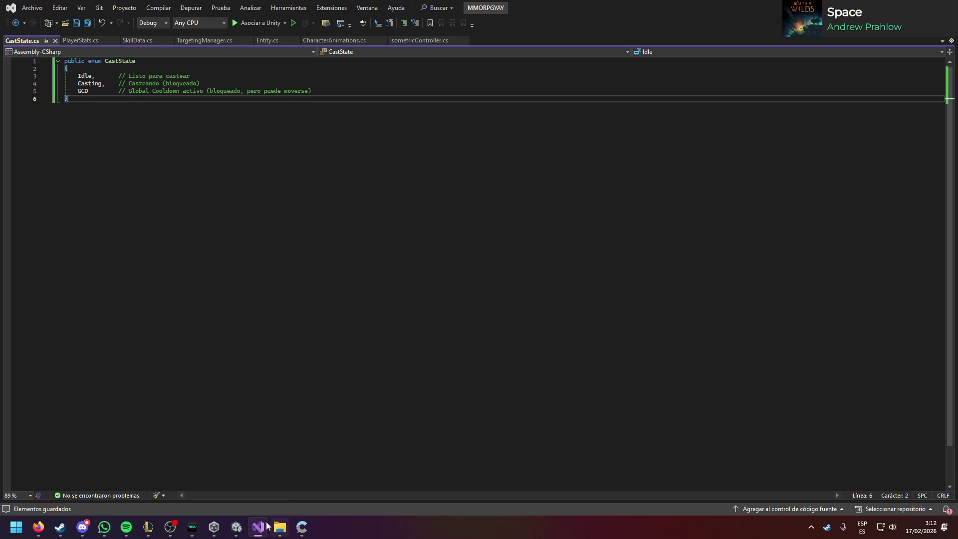
click(237, 527)
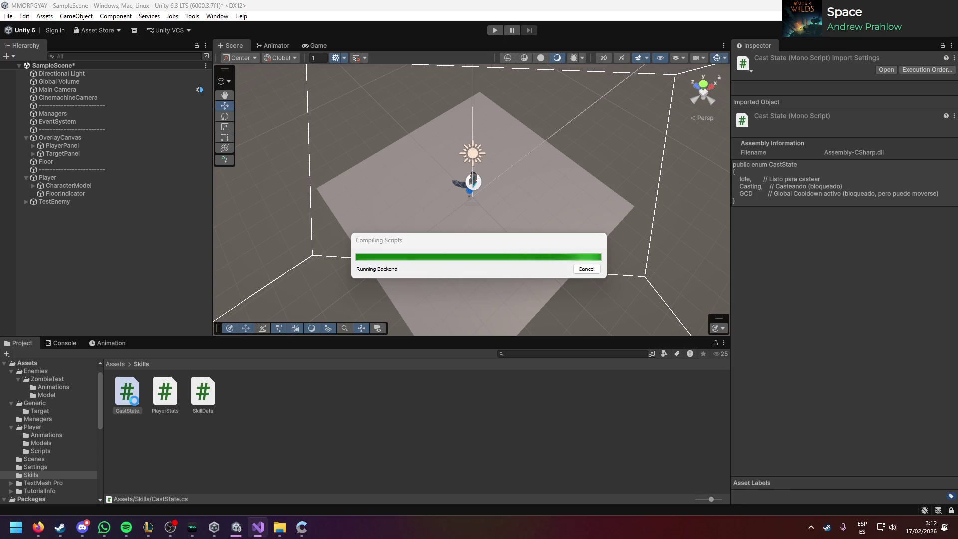
Step: Inspect the new CastState, PlayerStats and SkillData scripts in Unity's Skills folder
click(39, 527)
scroll(302, 355, up, 15)
key(alt+Tab)
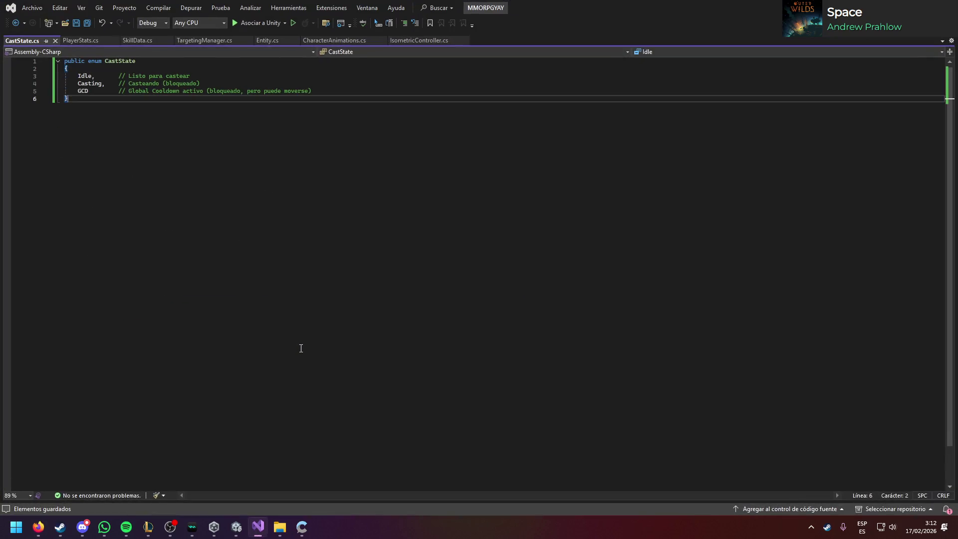
key(alt+Tab)
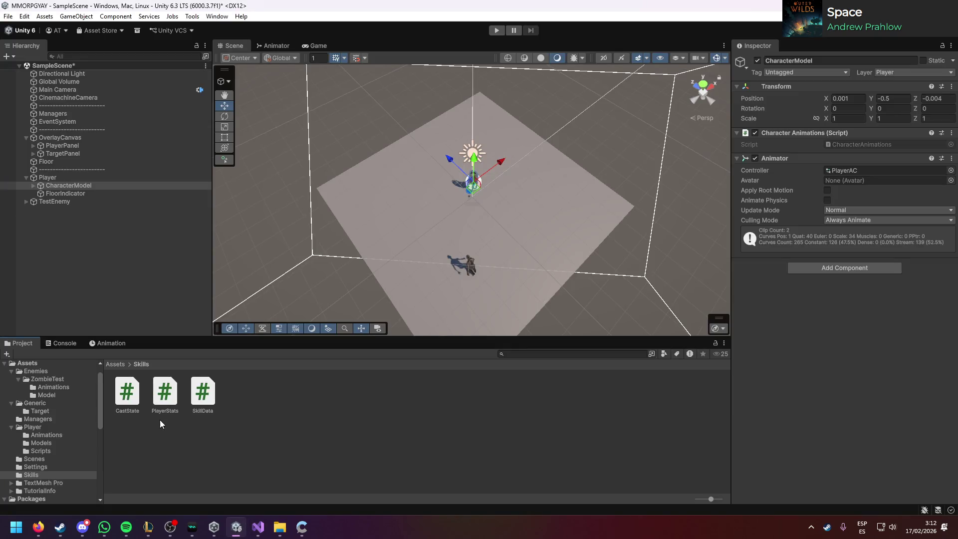
click(145, 400)
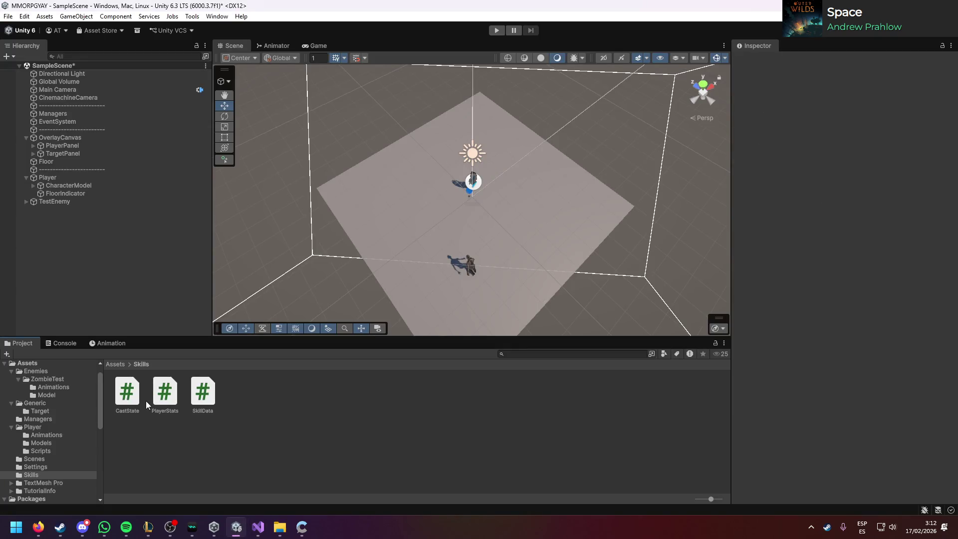
click(175, 399)
click(216, 394)
click(38, 526)
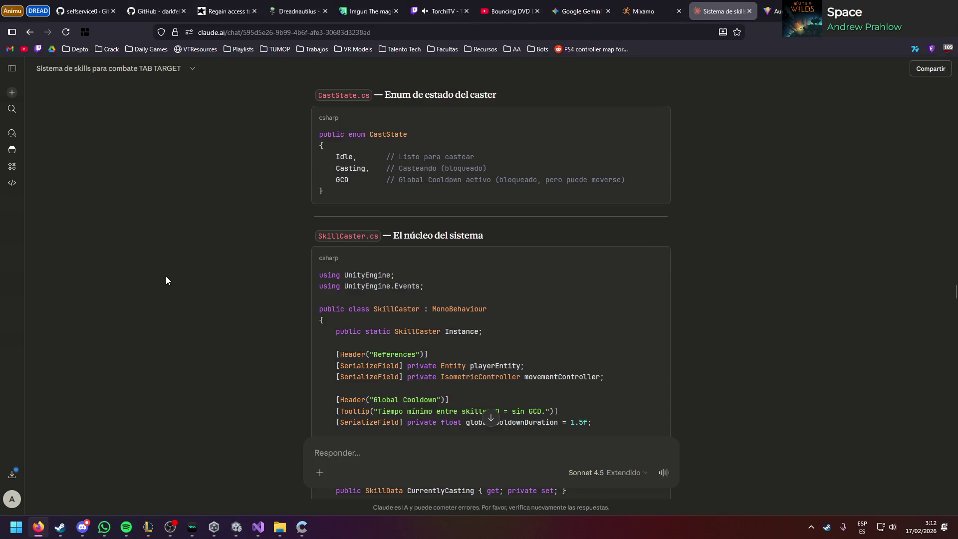
Step: Select and copy Claude's Entity.cs snippet containing the TakeDamage and Heal methods
scroll(181, 289, down, 6)
scroll(182, 291, up, 5)
scroll(205, 360, down, 20)
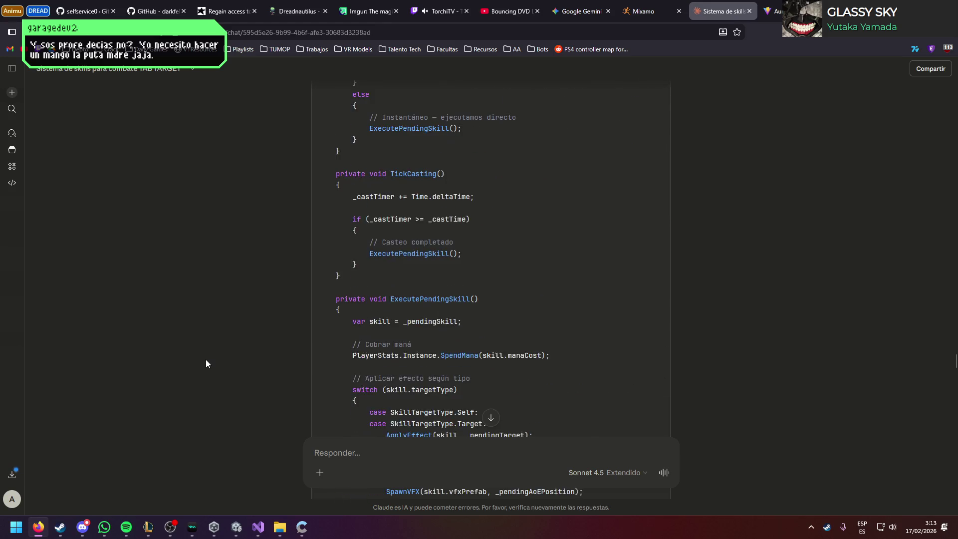
scroll(206, 357, down, 6)
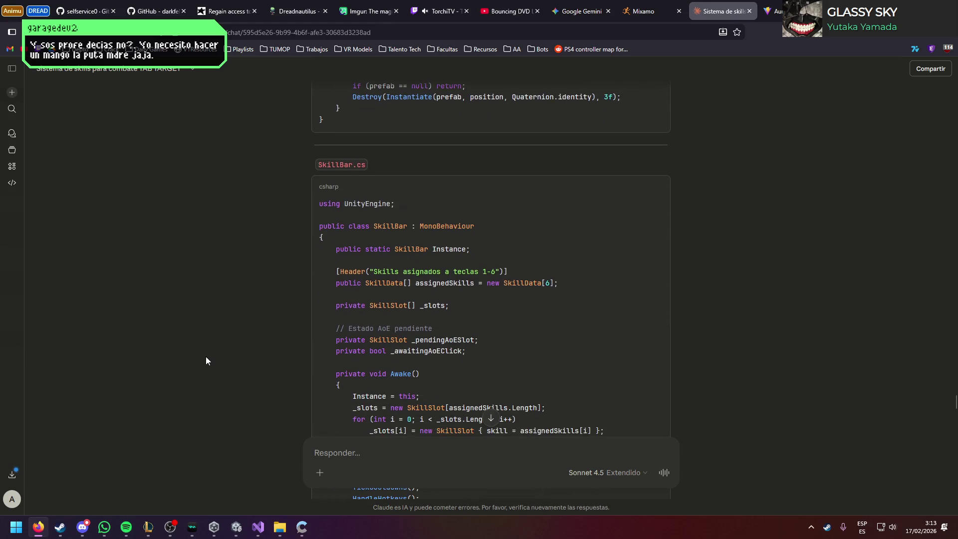
scroll(206, 357, down, 20)
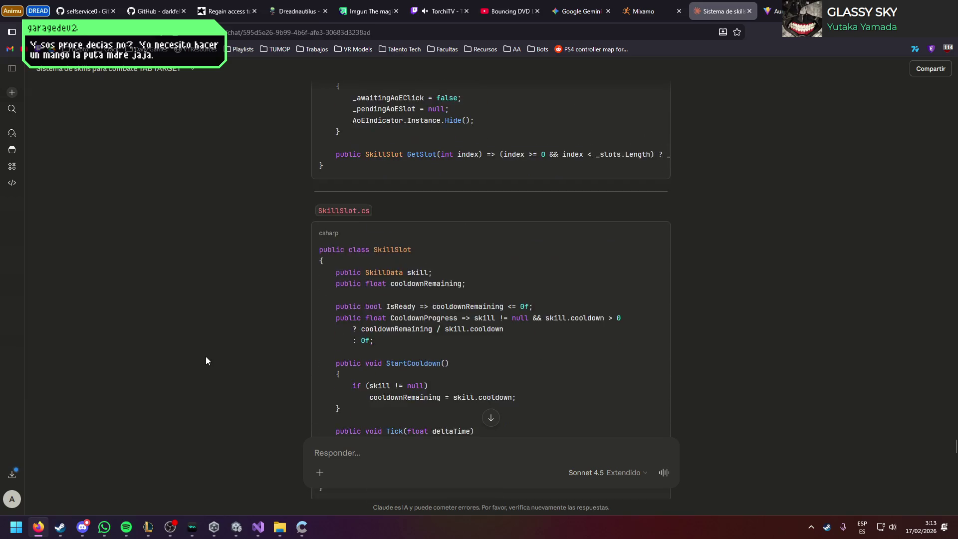
scroll(205, 356, down, 12)
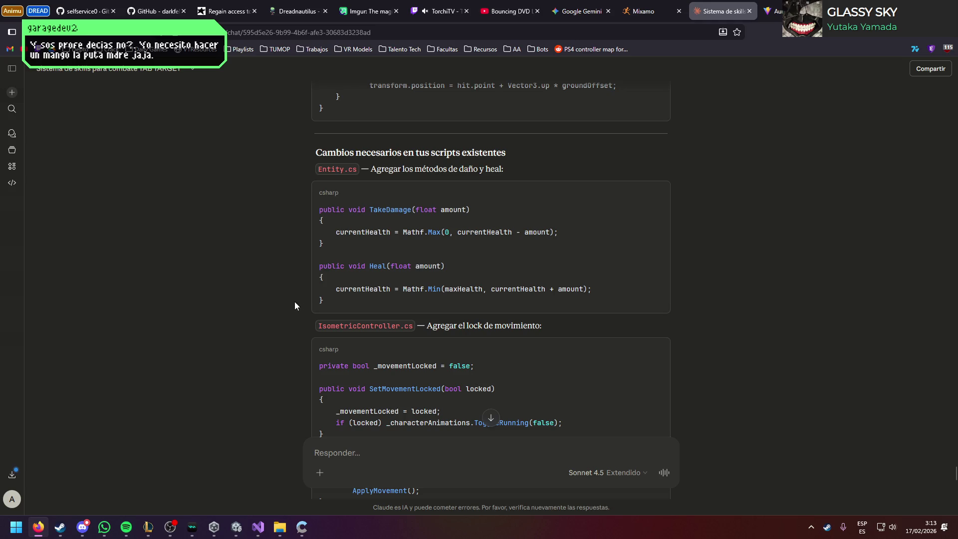
drag(315, 303, 319, 209)
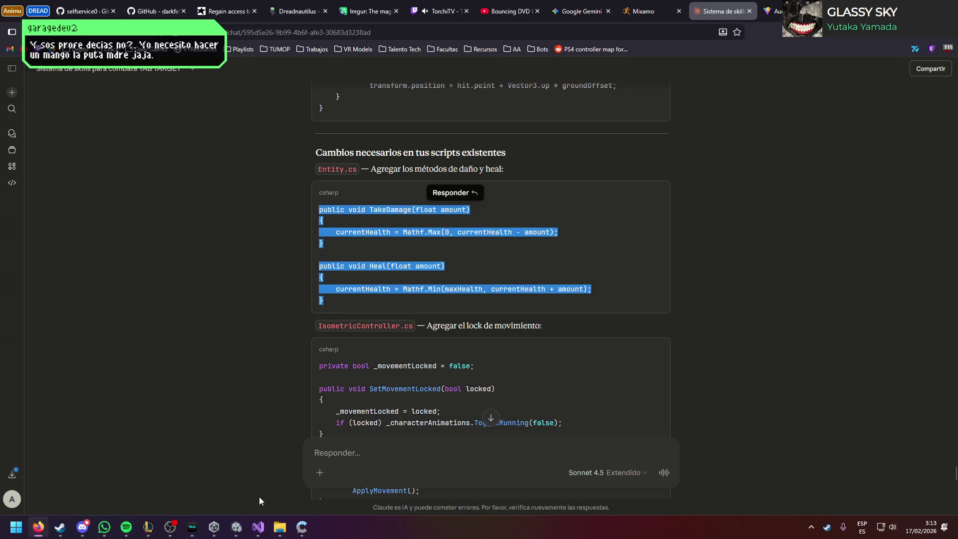
key(alt+Tab)
Step: Paste TakeDamage and Heal into the Entity class and save Entity.cs
click(328, 42)
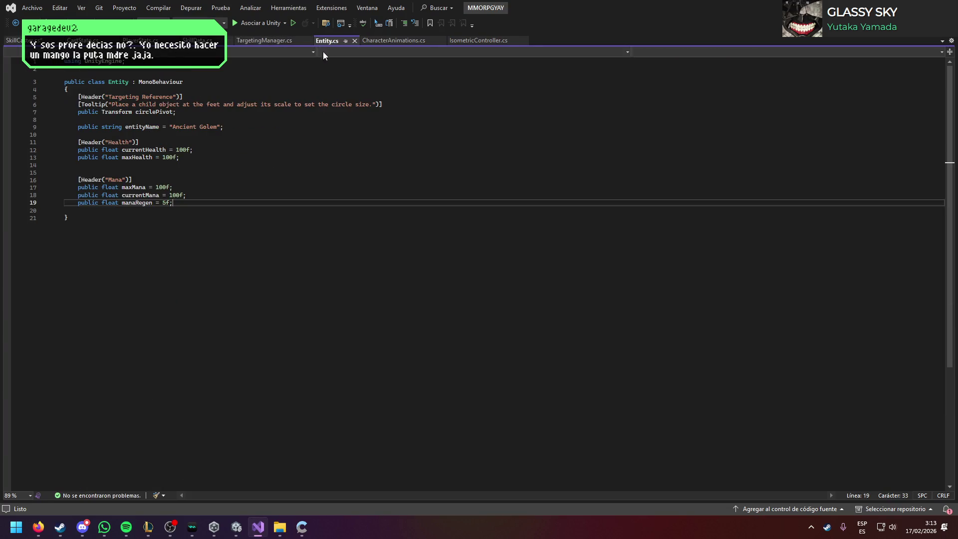
key(ctrl+v)
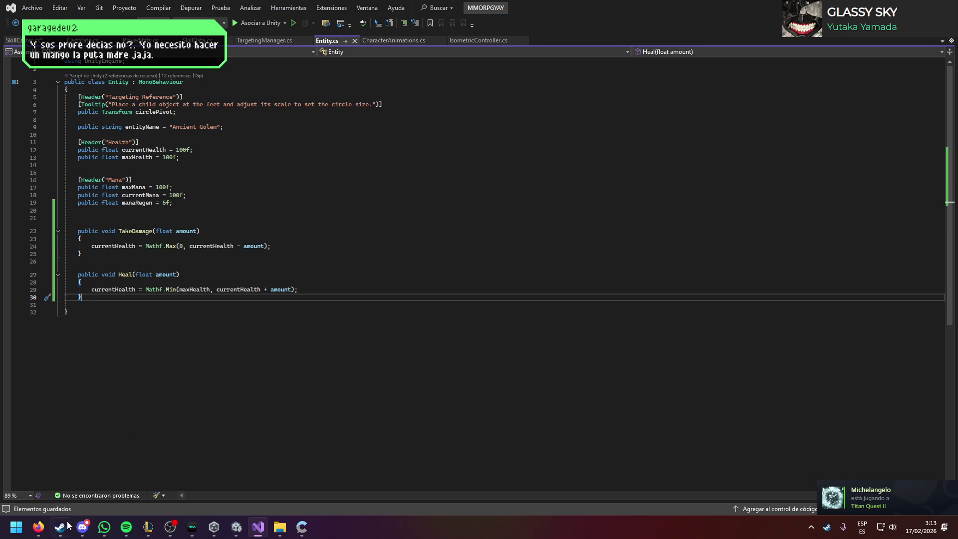
click(38, 527)
scroll(509, 313, down, 2)
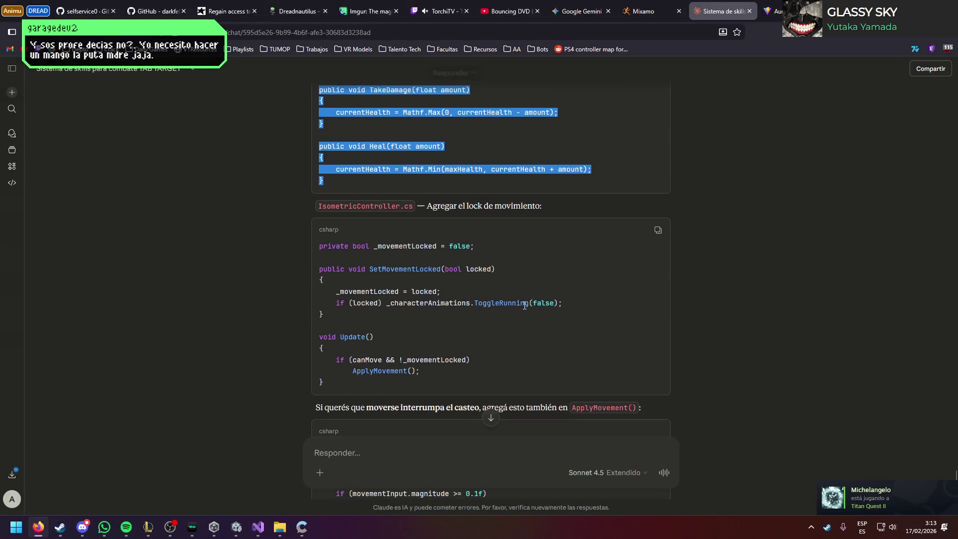
click(654, 229)
key(alt+Tab)
key(ctrl+s)
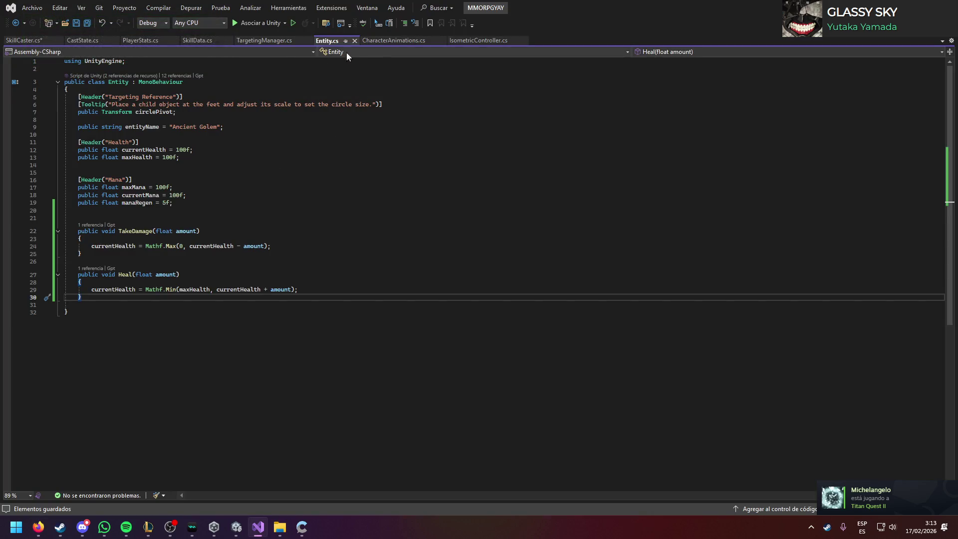
Step: Add the _movementLocked field below _rotationSpeed in IsometricController.cs
click(493, 41)
key(alt+Tab)
scroll(495, 309, down, 1)
click(203, 257)
key(alt+Tab)
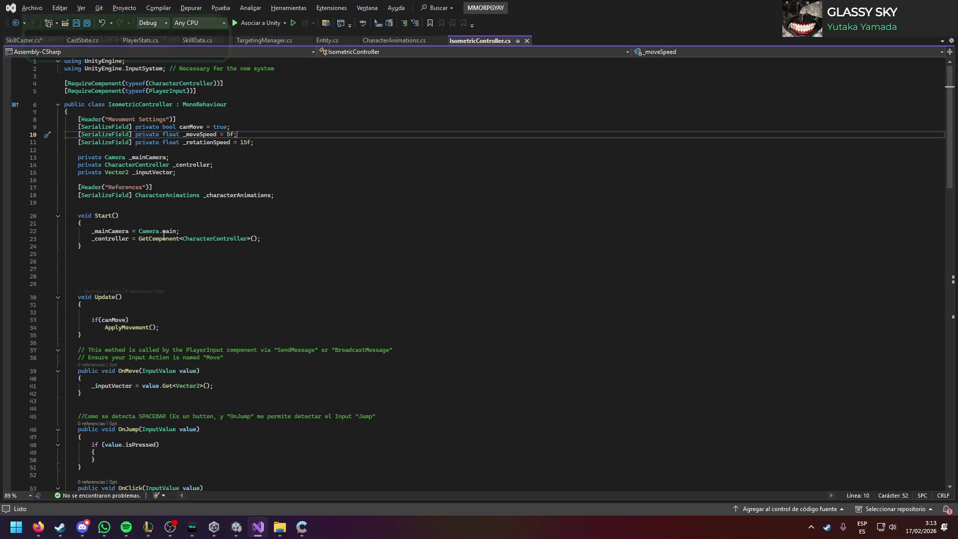
key(alt+Tab)
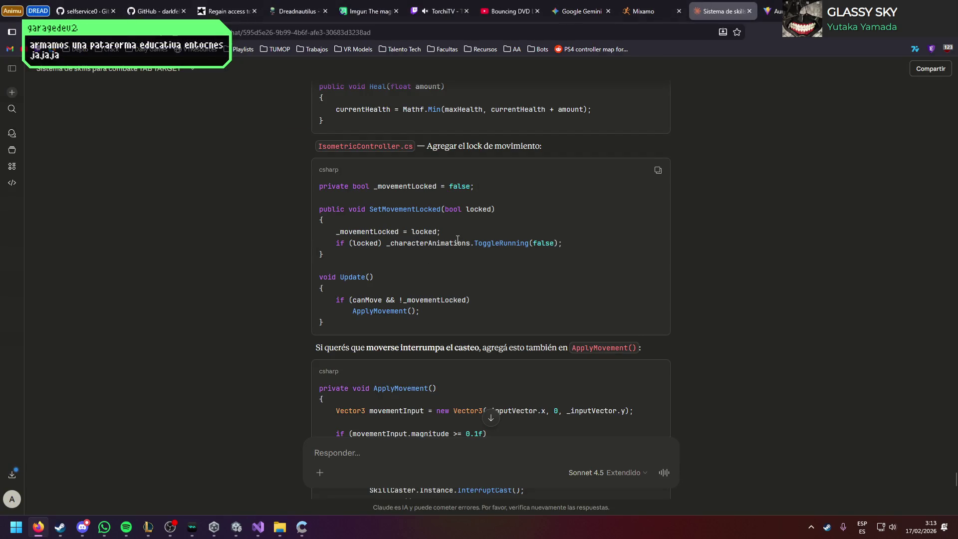
key(alt+Tab)
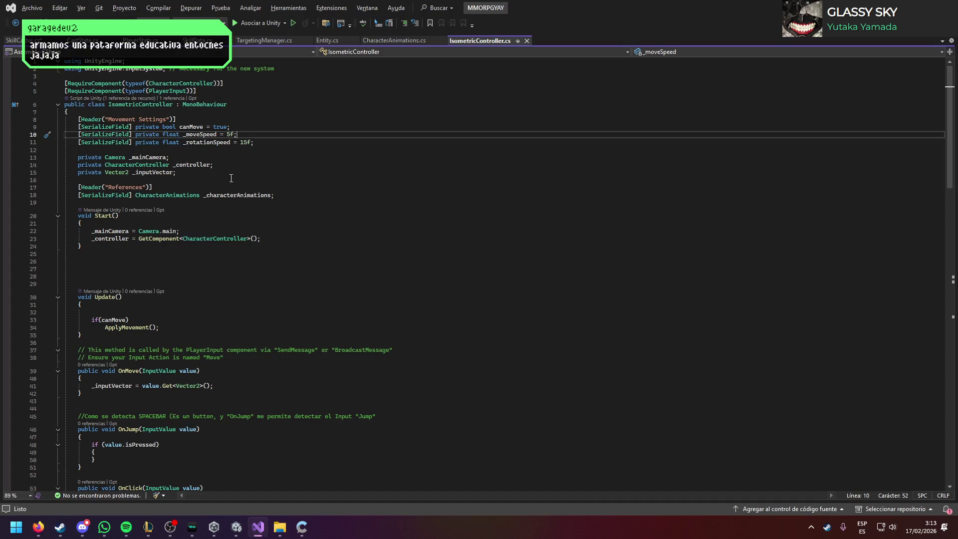
key(alt+Tab)
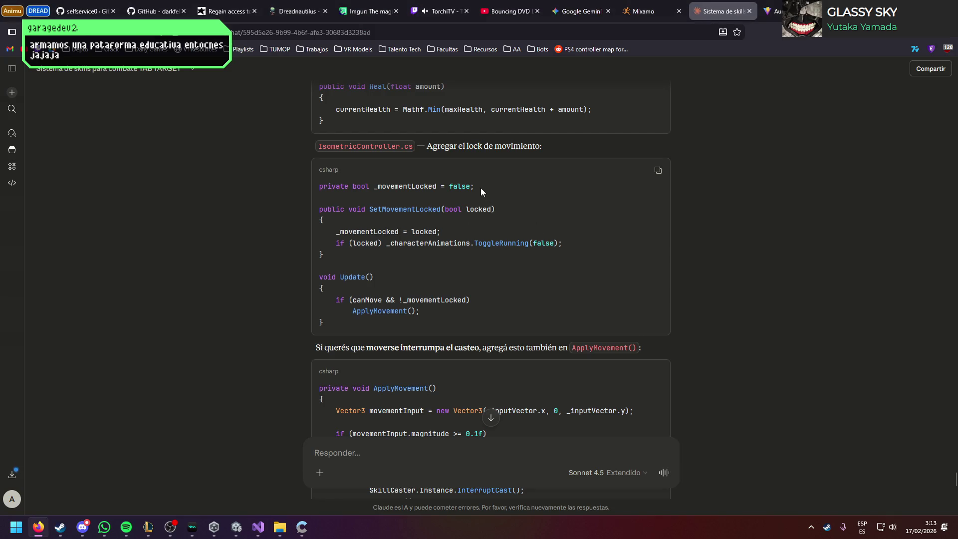
drag(481, 187, 316, 188)
key(alt+Tab)
click(259, 144)
key(Return)
key(ctrl+v)
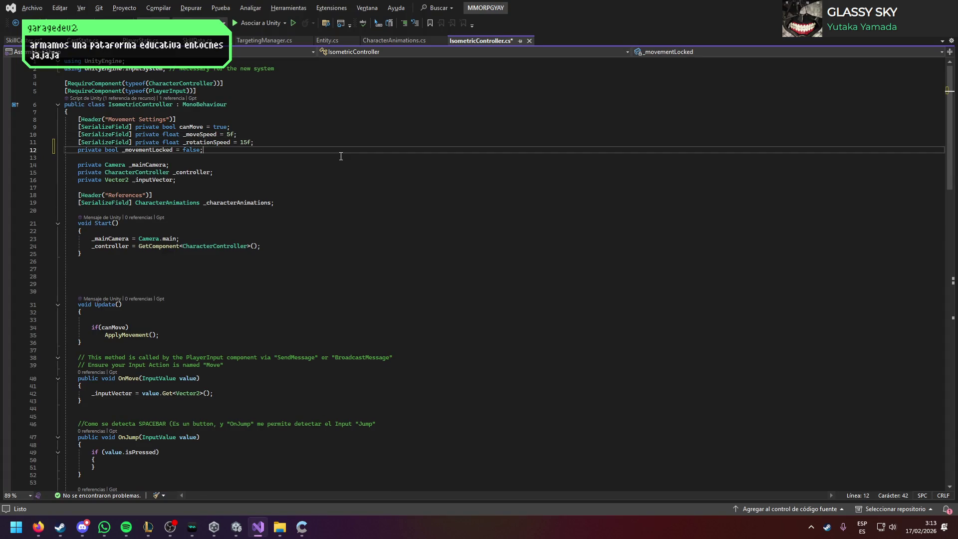
Step: Paste the SetMovementLocked method from the chat below the Update method
key(alt+Tab)
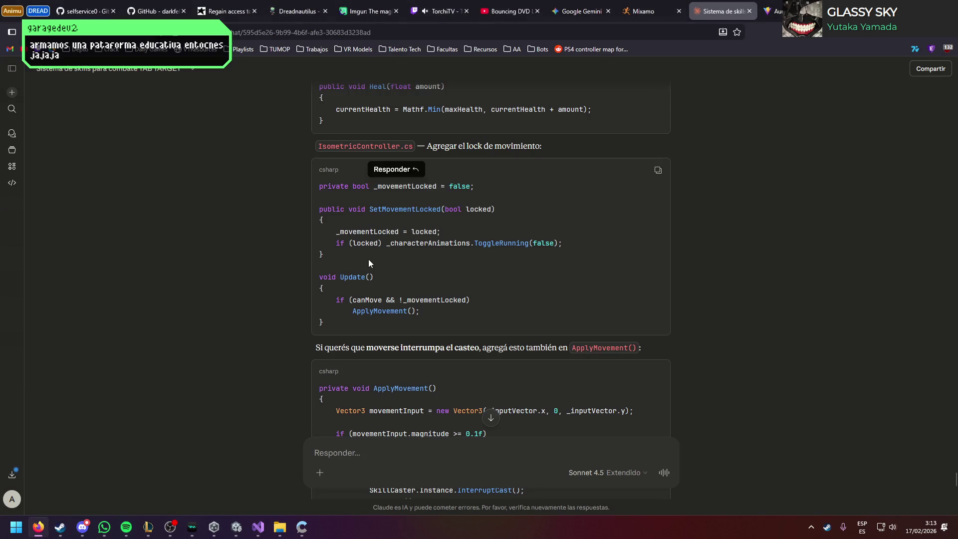
click(326, 298)
drag(325, 240, 312, 208)
key(ctrl+c)
key(alt+Tab)
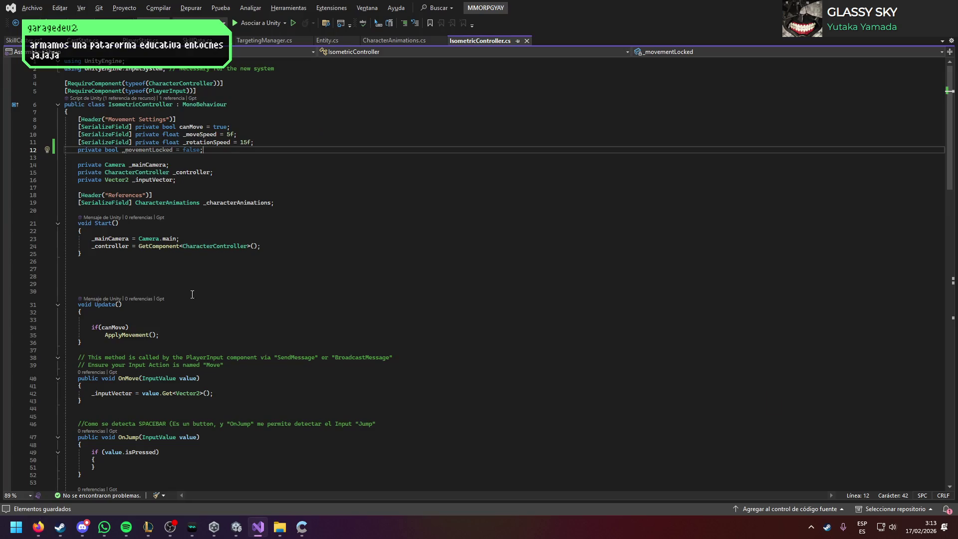
scroll(90, 296, down, 2)
click(90, 296)
key(Return)
key(ctrl+v)
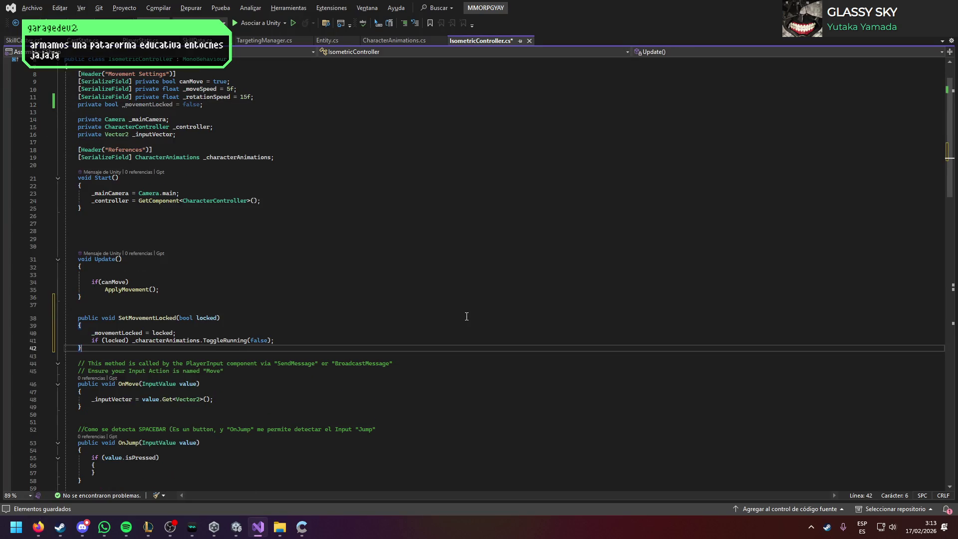
Step: Replace Update's old canMove condition with the _movementLocked check and ApplyMovement lines
key(alt+Tab)
drag(337, 323, 319, 277)
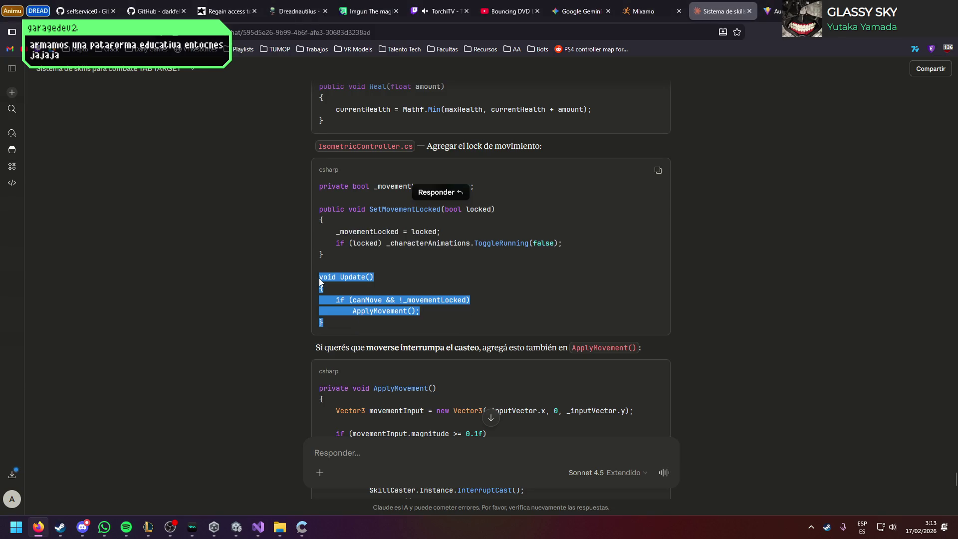
click(418, 313)
drag(420, 311, 336, 302)
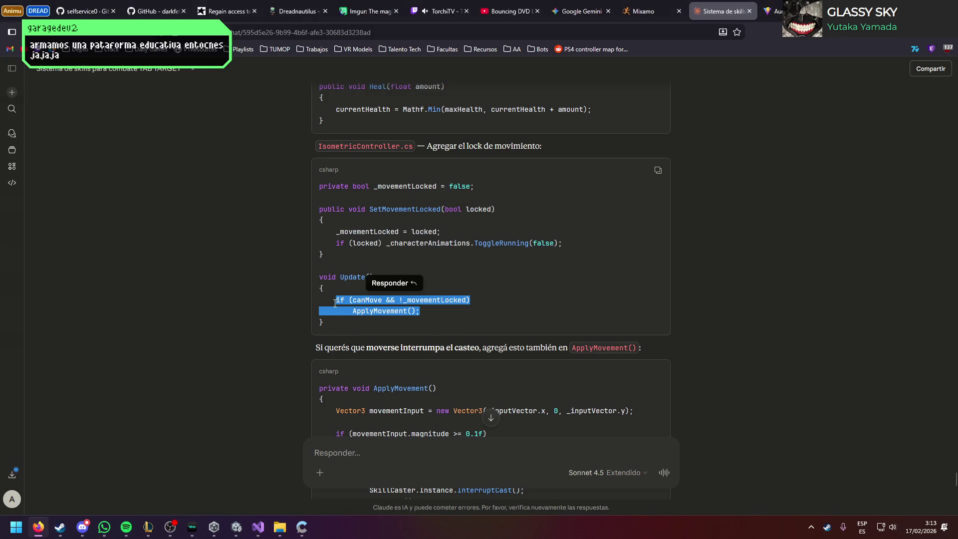
key(ctrl+c)
key(alt+Tab)
drag(158, 289, 91, 282)
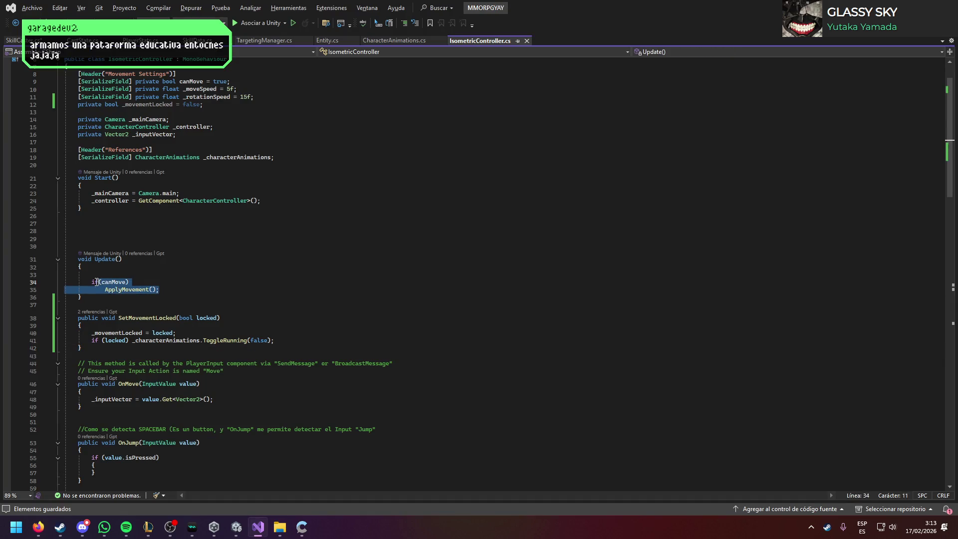
key(ctrl+v)
Step: Remove the canMove field declaration and save IsometricController.cs
scroll(251, 256, up, 2)
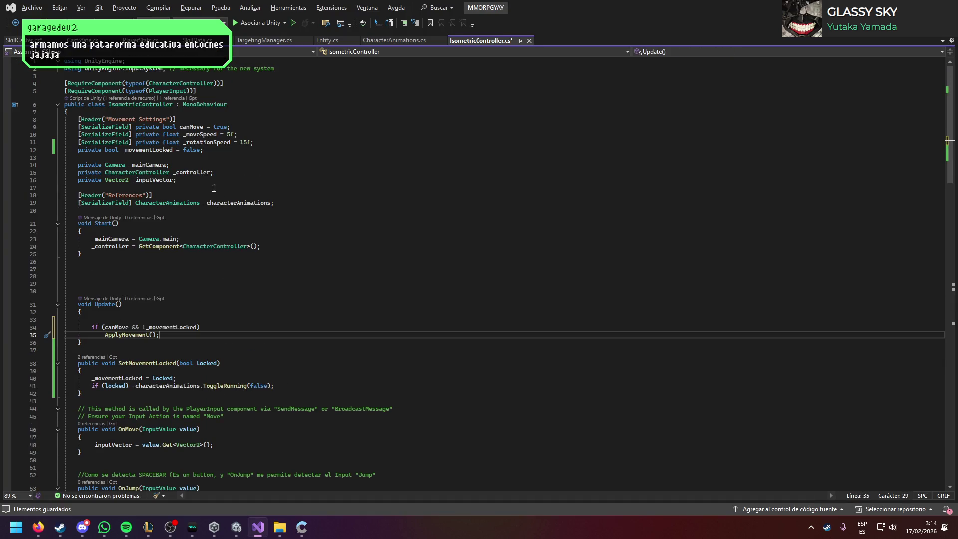
click(249, 124)
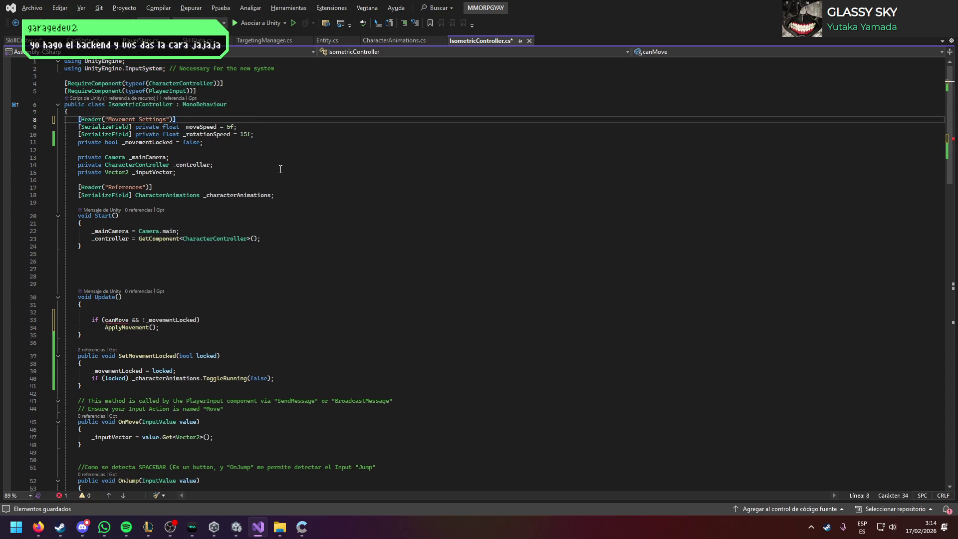
key(ctrl+s)
key(alt+Tab)
scroll(232, 258, down, 3)
click(232, 258)
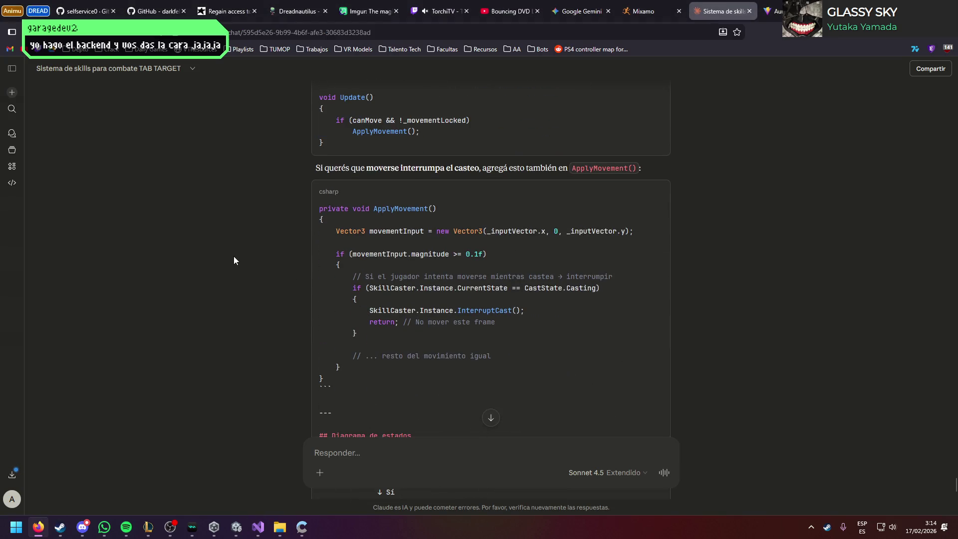
Step: Review Claude's casting state diagram and copy the ApplyMovement cast-interrupt snippet
scroll(233, 260, down, 1)
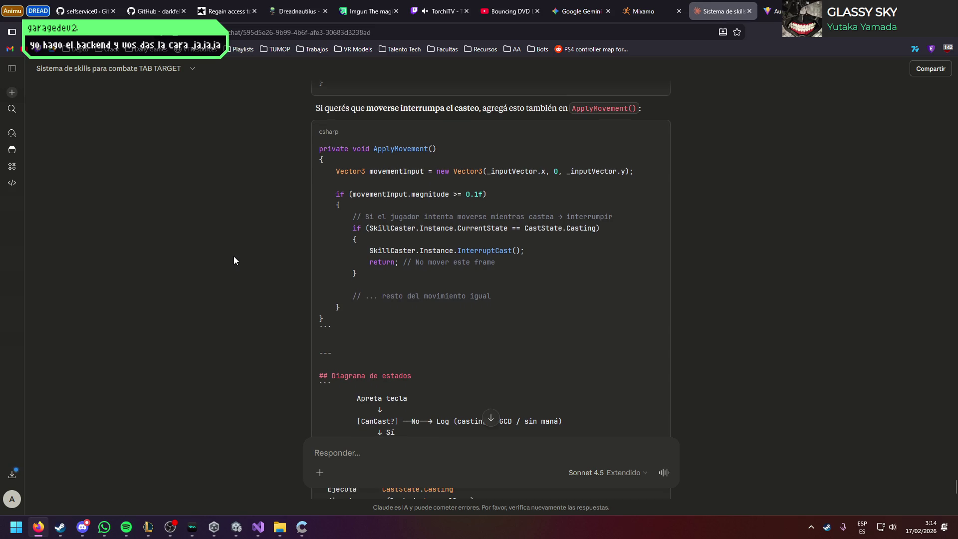
scroll(234, 260, down, 4)
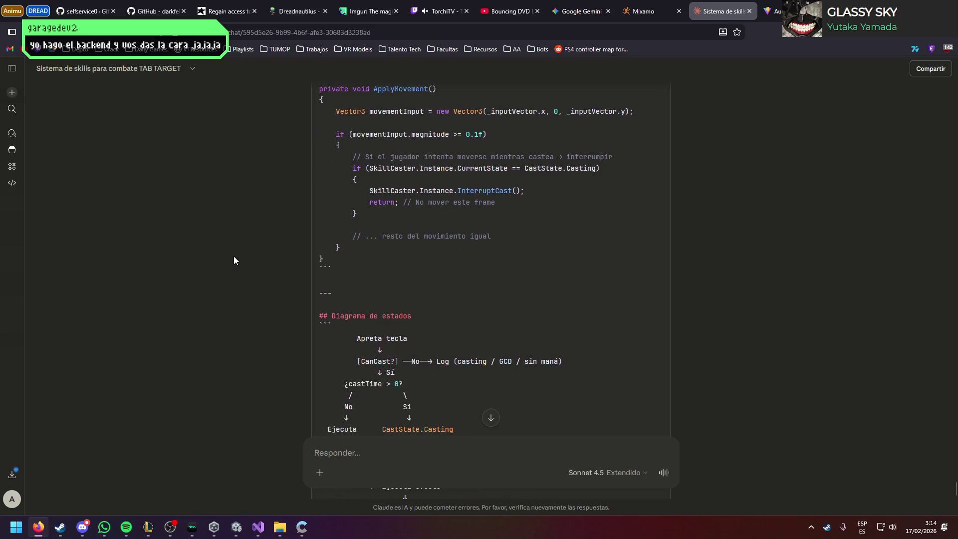
scroll(234, 260, up, 5)
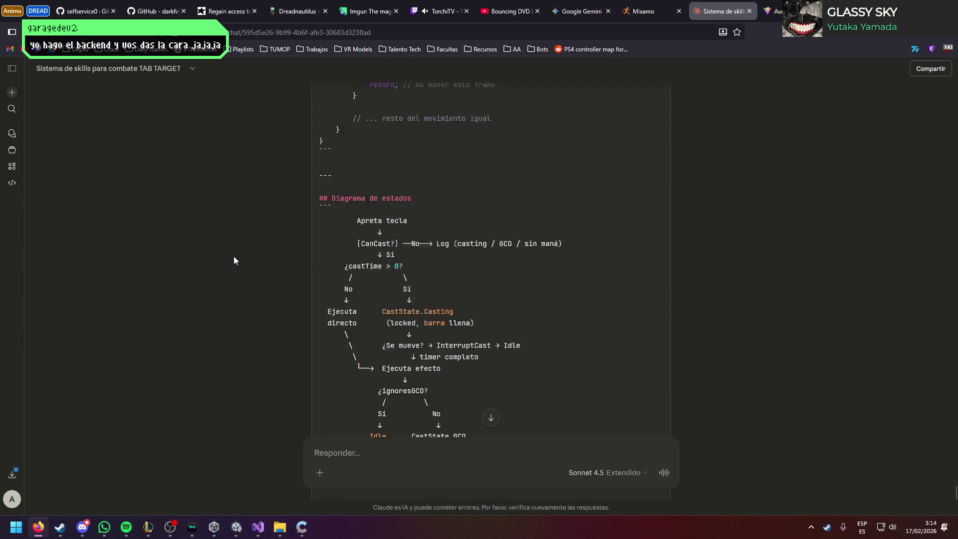
drag(327, 378, 314, 206)
key(alt+Tab)
scroll(157, 287, down, 2)
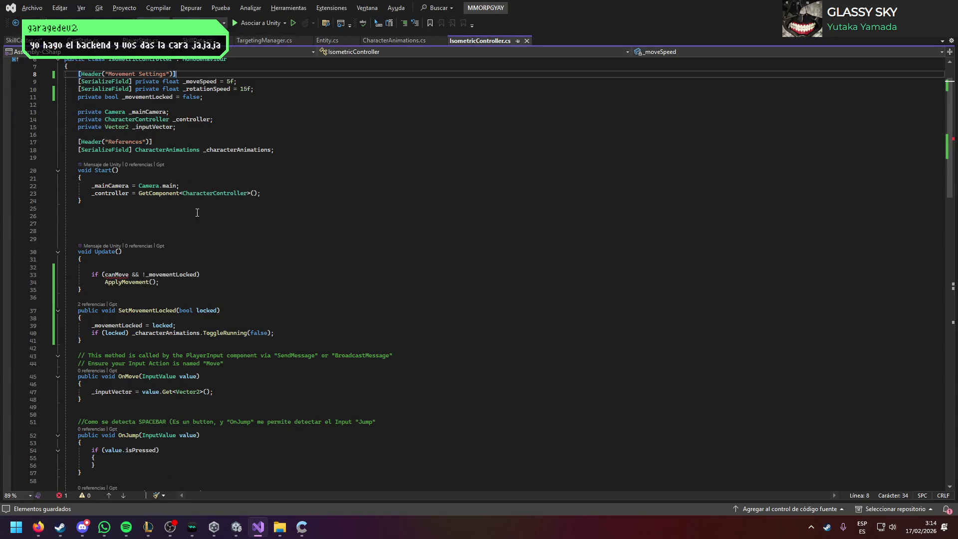
Step: Trim line 33's Update check to just !_movementLocked by deleting 'canMove && ', then save
scroll(173, 276, up, 2)
drag(142, 320, 105, 320)
key(BackSpace)
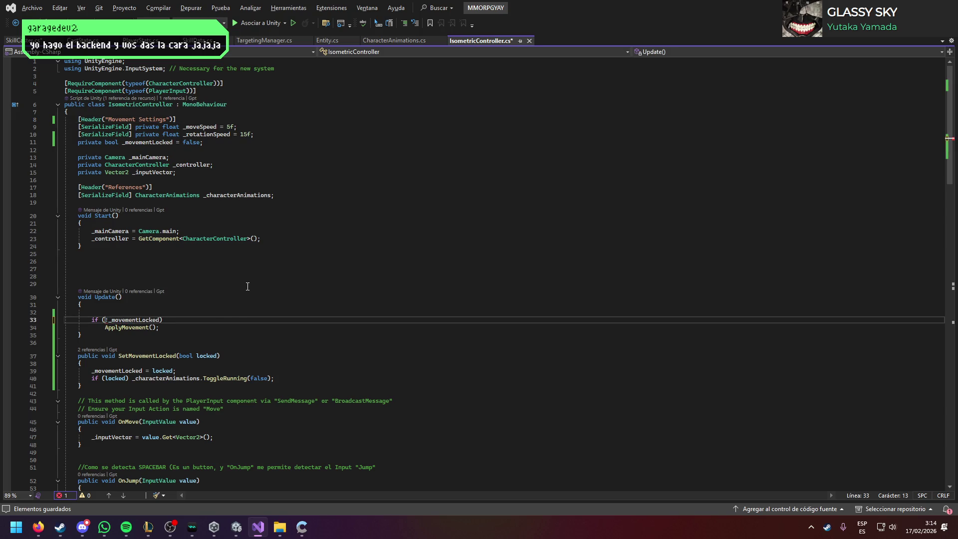
scroll(247, 287, down, 3)
key(ctrl+s)
scroll(248, 286, down, 20)
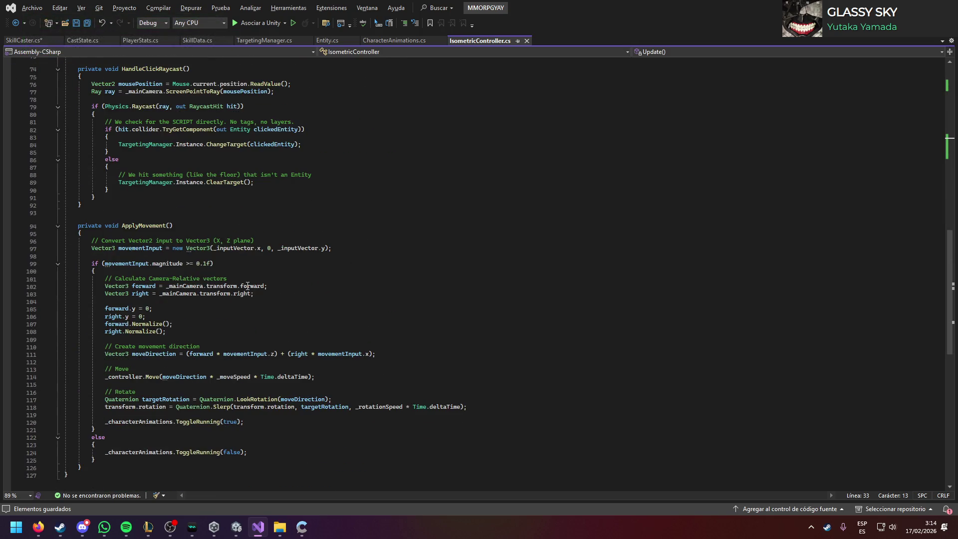
key(alt+Tab)
click(421, 287)
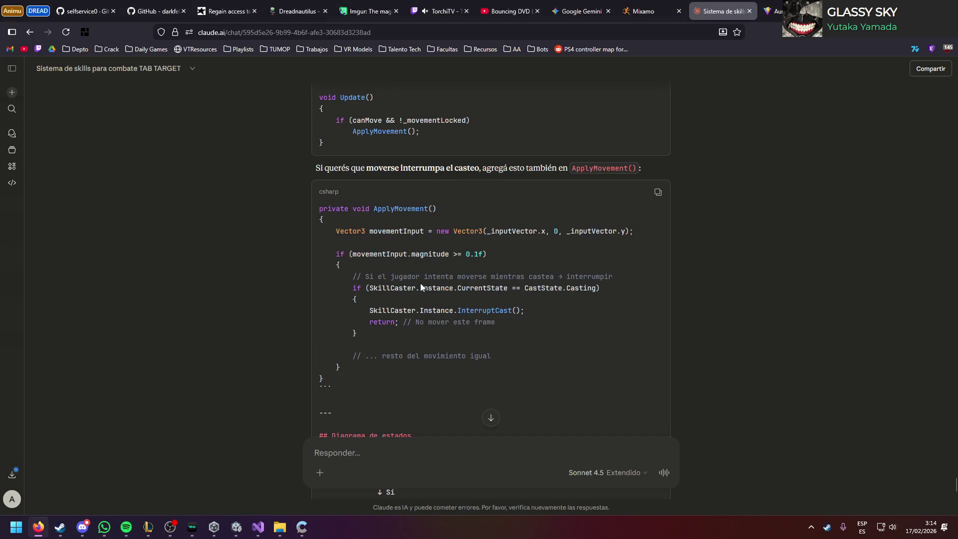
Step: Copy the if (SkillCaster...) casting-check lines from Claude's answer
scroll(421, 287, down, 2)
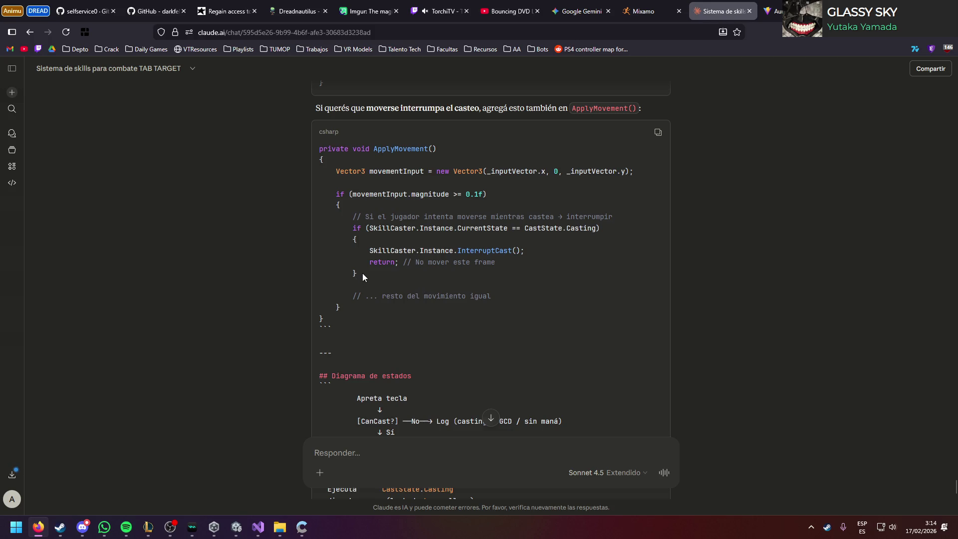
drag(362, 273, 353, 228)
key(alt+Tab)
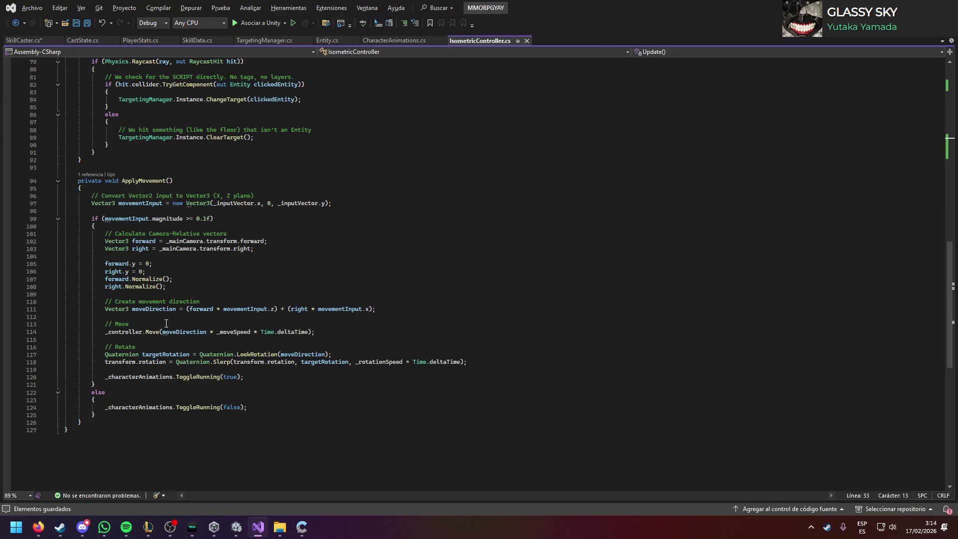
key(alt+Tab)
click(427, 309)
key(alt+Tab)
Step: Insert the casting check at the start of ApplyMovement's movement branch and save
click(132, 228)
key(Return)
key(ctrl+v)
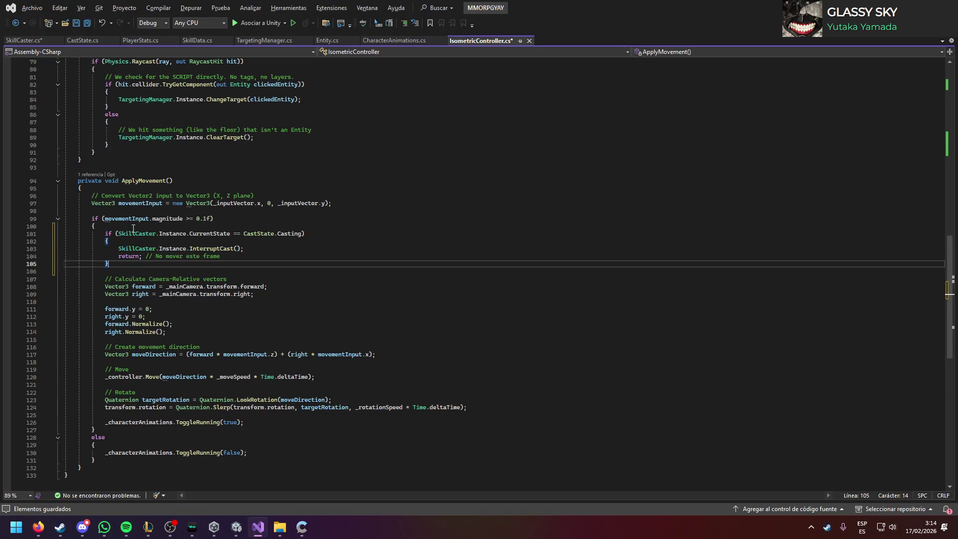
key(ctrl+s)
key(alt+Tab)
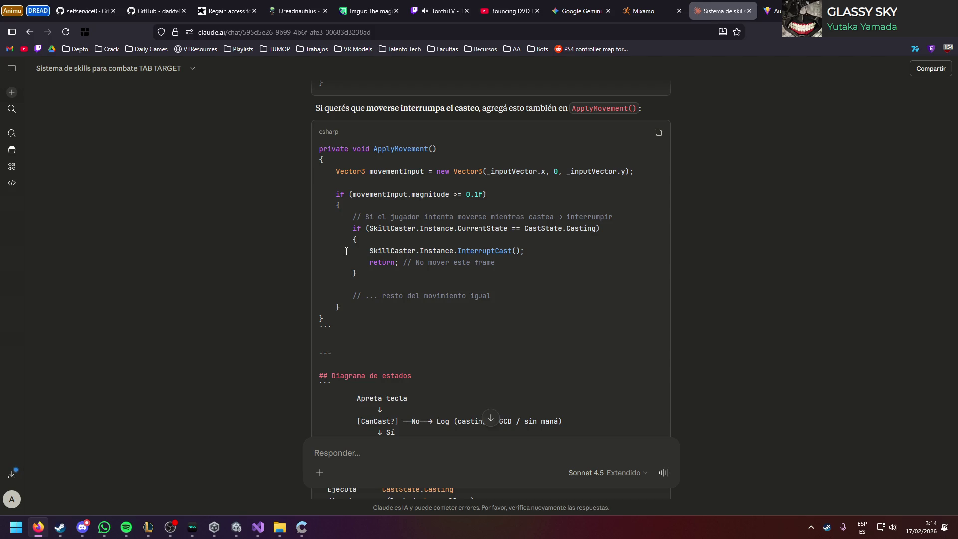
key(alt+Tab)
scroll(355, 317, down, 2)
click(401, 271)
key(alt+Tab)
scroll(244, 353, down, 3)
scroll(248, 357, down, 6)
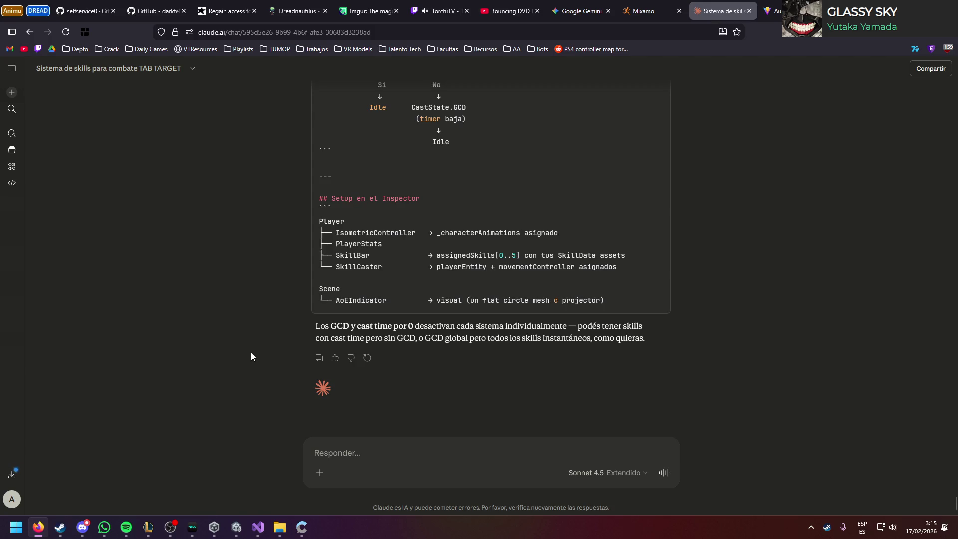
scroll(251, 353, up, 15)
scroll(250, 352, down, 3)
scroll(250, 352, up, 4)
scroll(250, 352, up, 6)
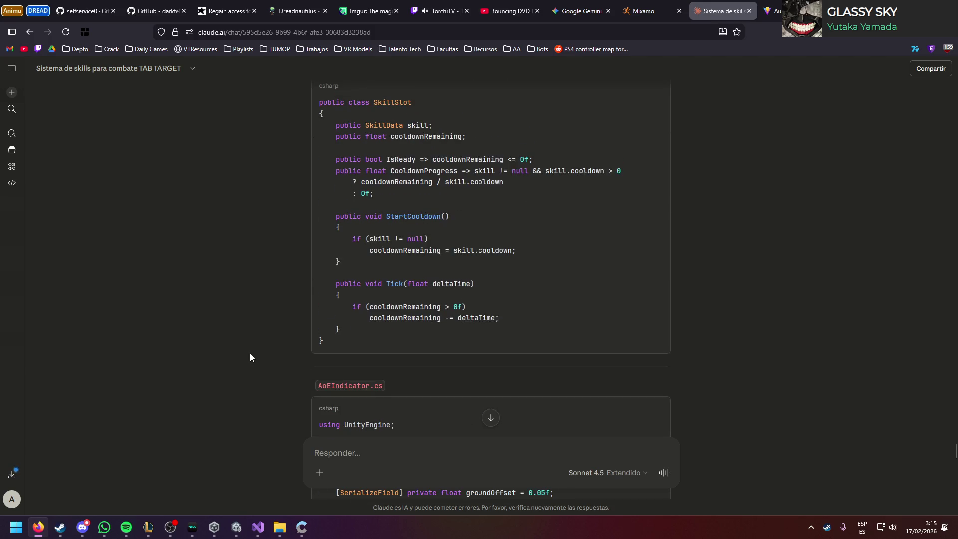
scroll(250, 353, up, 8)
scroll(250, 353, up, 5)
scroll(250, 353, up, 20)
scroll(250, 358, up, 20)
scroll(250, 361, up, 20)
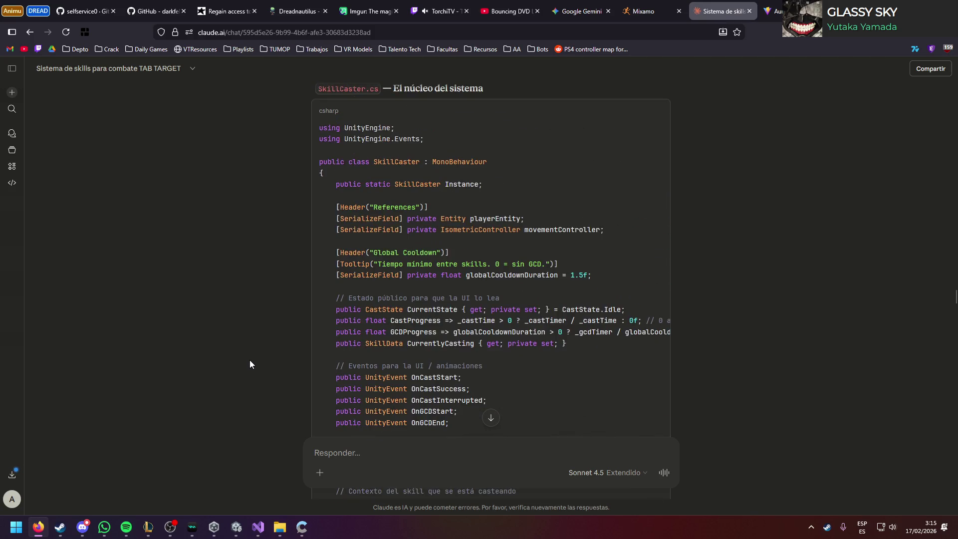
scroll(250, 360, up, 2)
key(alt+Tab)
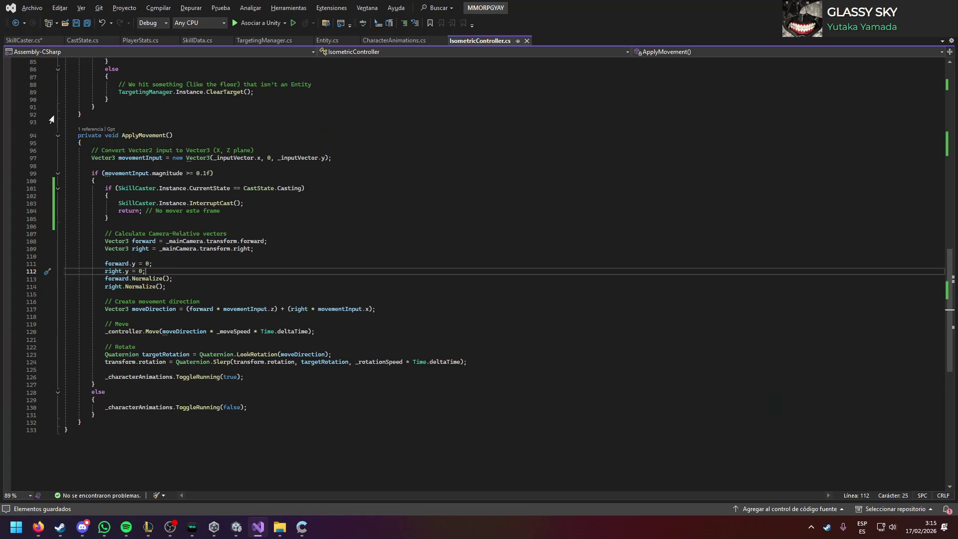
Step: Save SkillCaster.cs, answering the encoding prompt
click(36, 43)
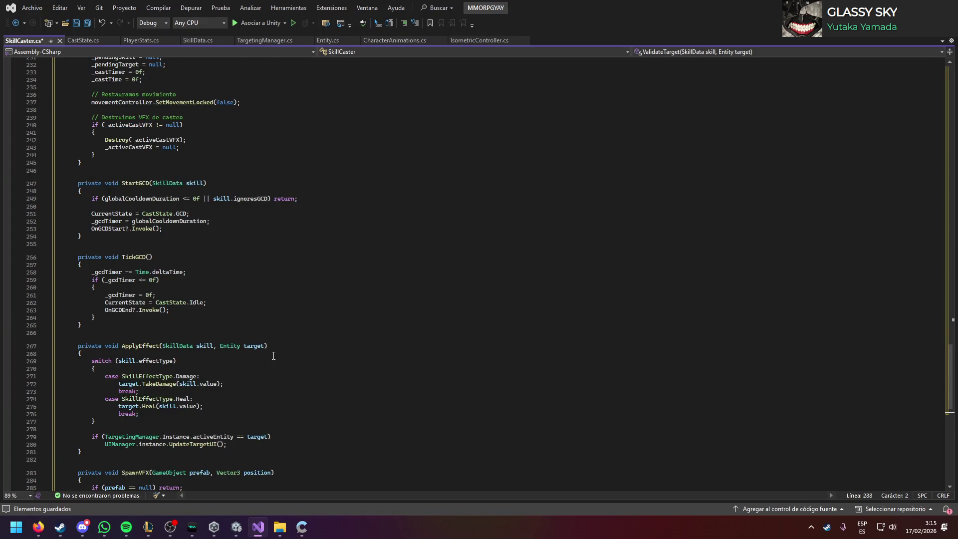
scroll(273, 355, down, 8)
key(ctrl+s)
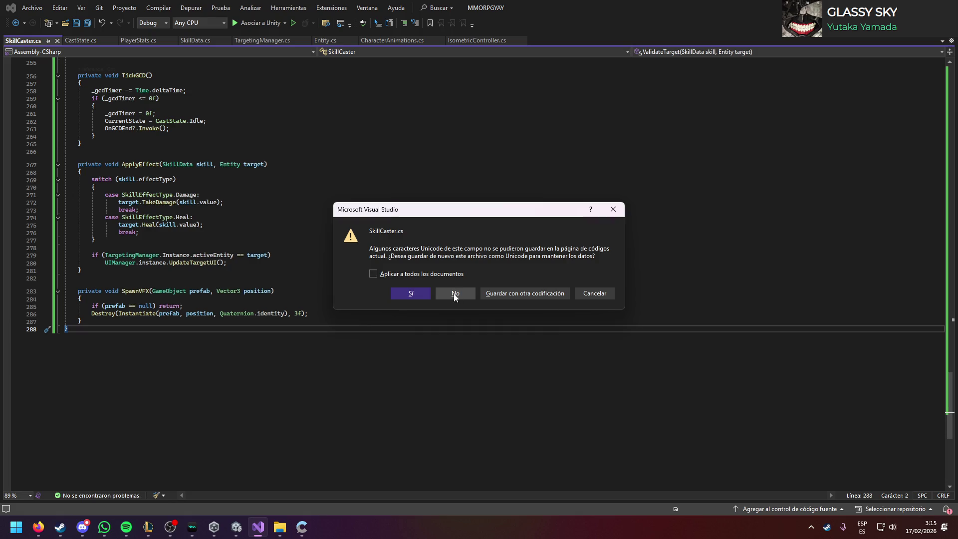
click(422, 293)
scroll(285, 291, up, 5)
click(285, 291)
scroll(284, 294, up, 12)
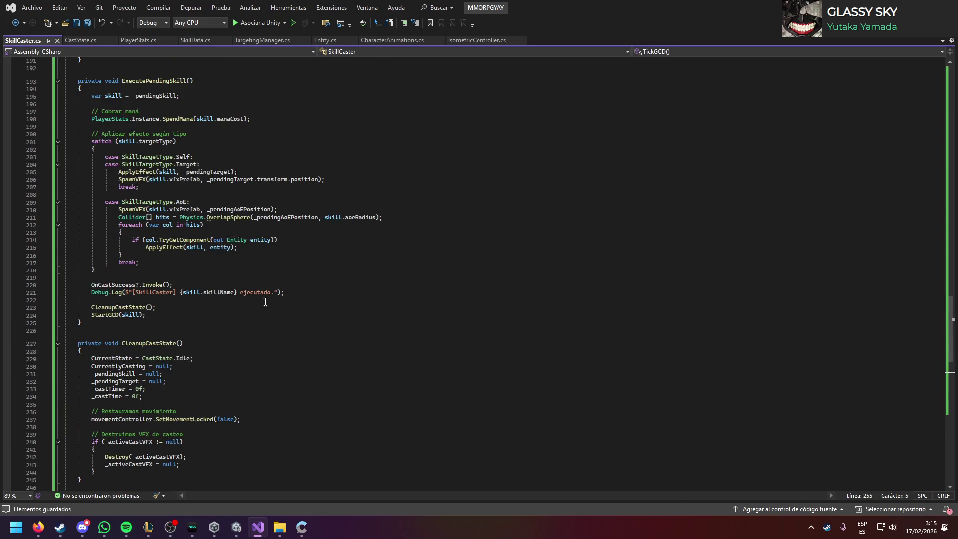
scroll(321, 331, up, 13)
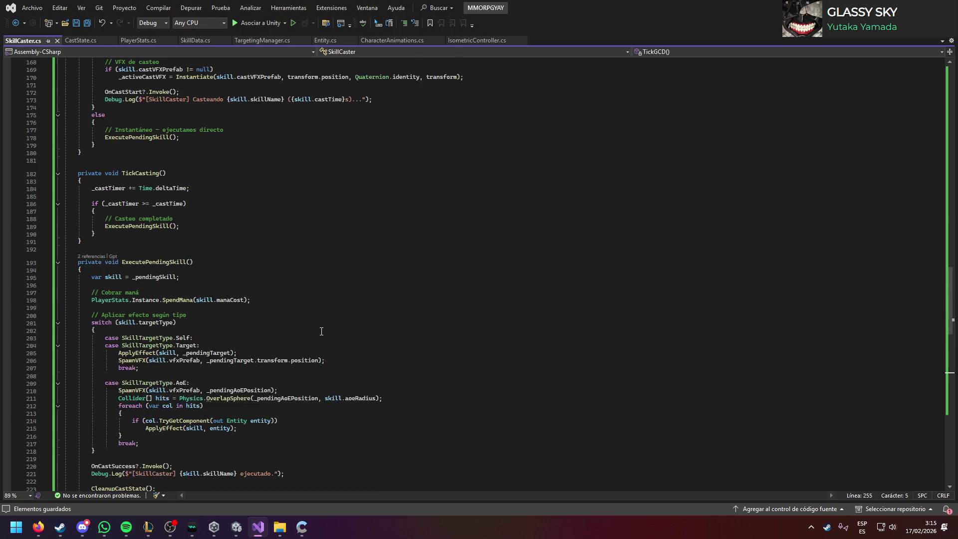
scroll(321, 331, up, 20)
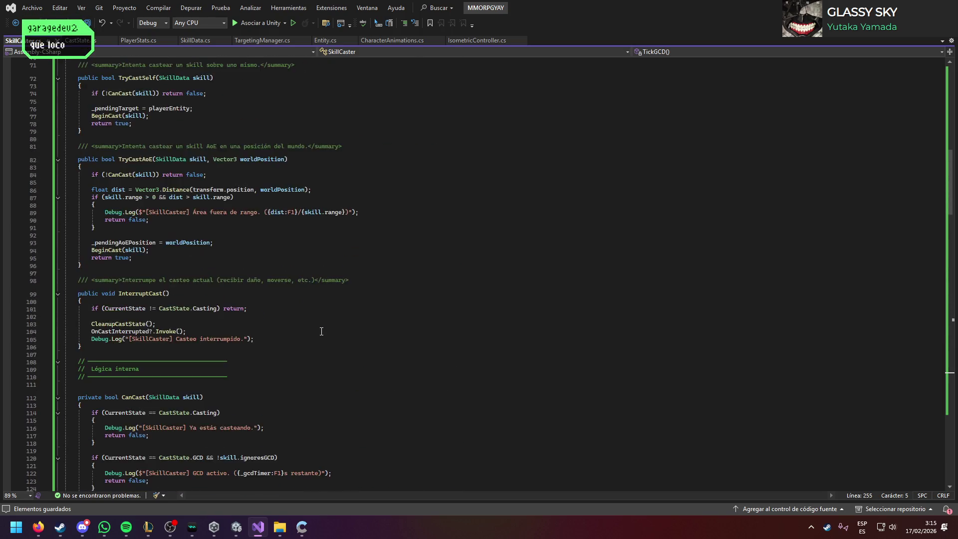
scroll(321, 327, up, 5)
scroll(333, 342, up, 9)
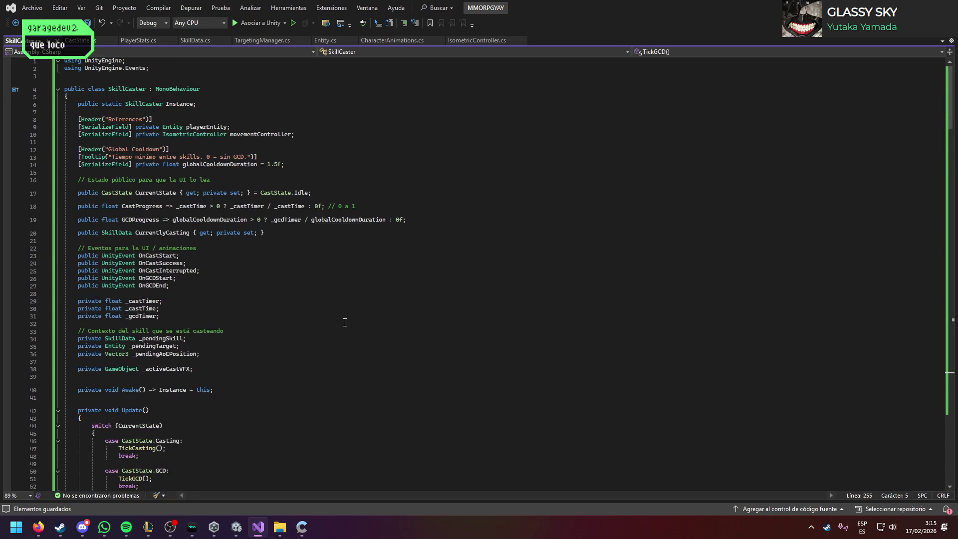
Step: Copy the SkillBar.cs code from the Claude chat
key(alt+Tab)
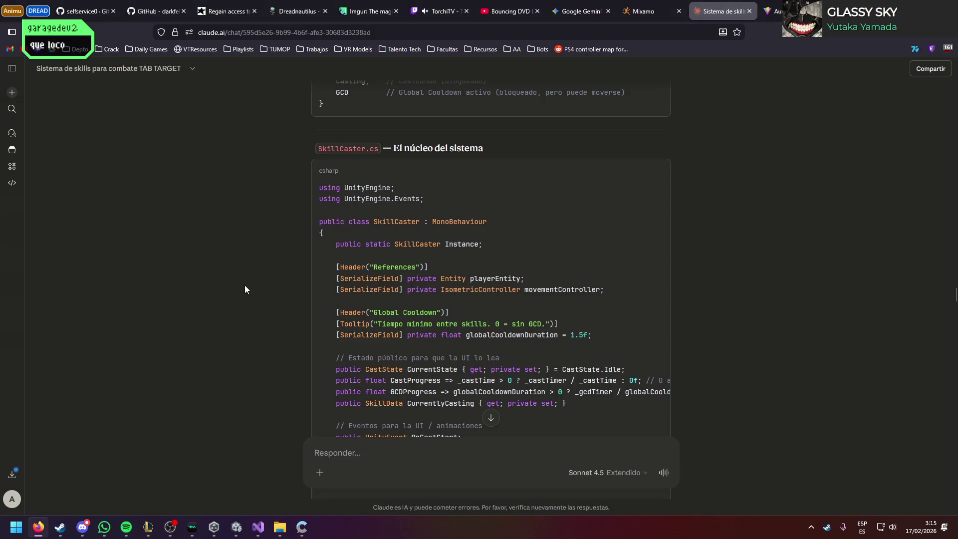
scroll(245, 286, down, 5)
scroll(244, 283, down, 20)
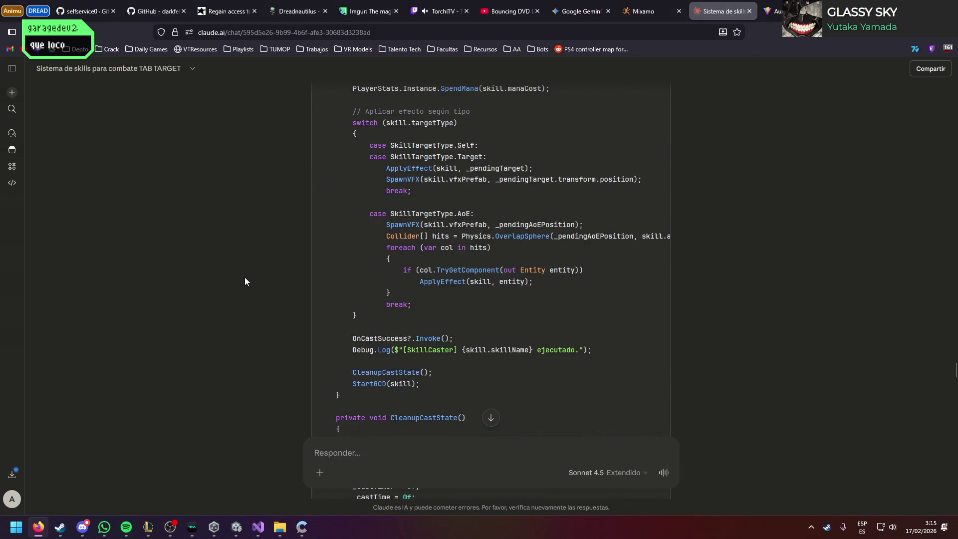
scroll(244, 282, down, 15)
click(658, 160)
key(alt+Tab)
key(alt+Tab)
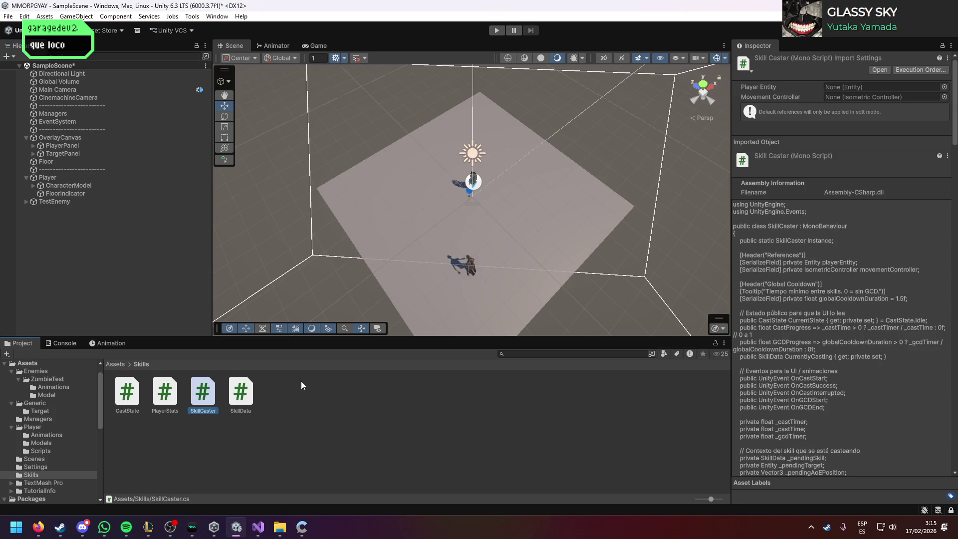
Step: Create a new MonoBehaviour script named SkillBar in the Skills folder
right_click(301, 381)
mouse_move(372, 104)
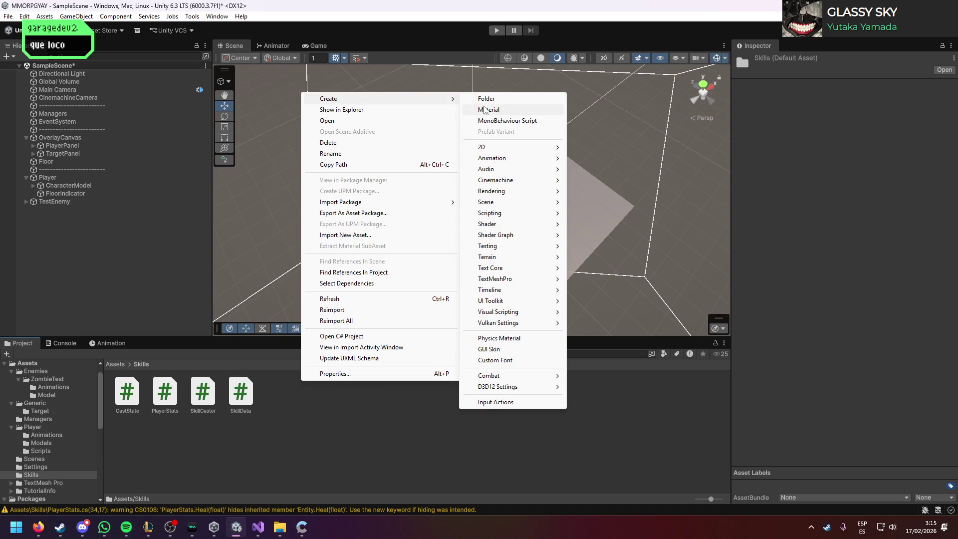
click(494, 117)
text(SkillBar)
key(Return)
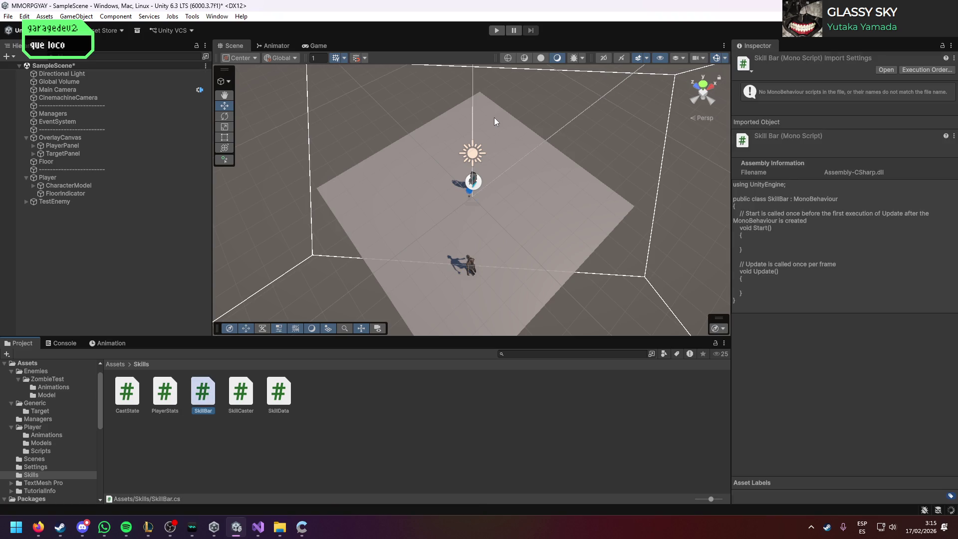
click(220, 387)
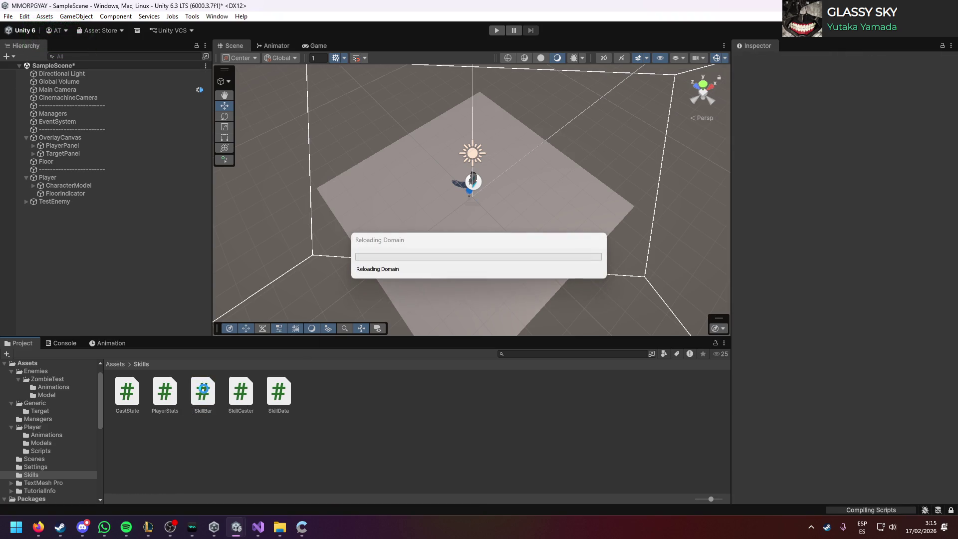
Step: Open the SkillBar script in Visual Studio
click(38, 527)
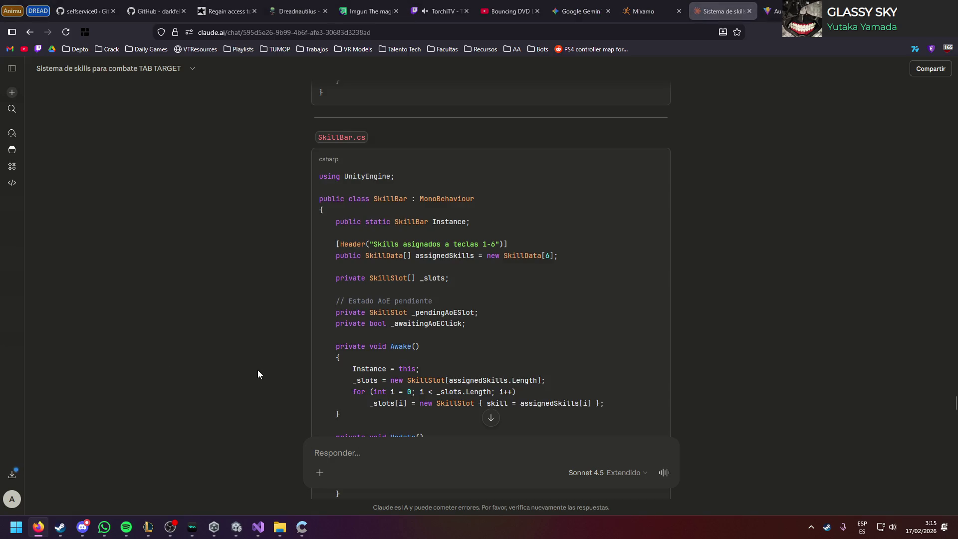
click(236, 530)
click(213, 403)
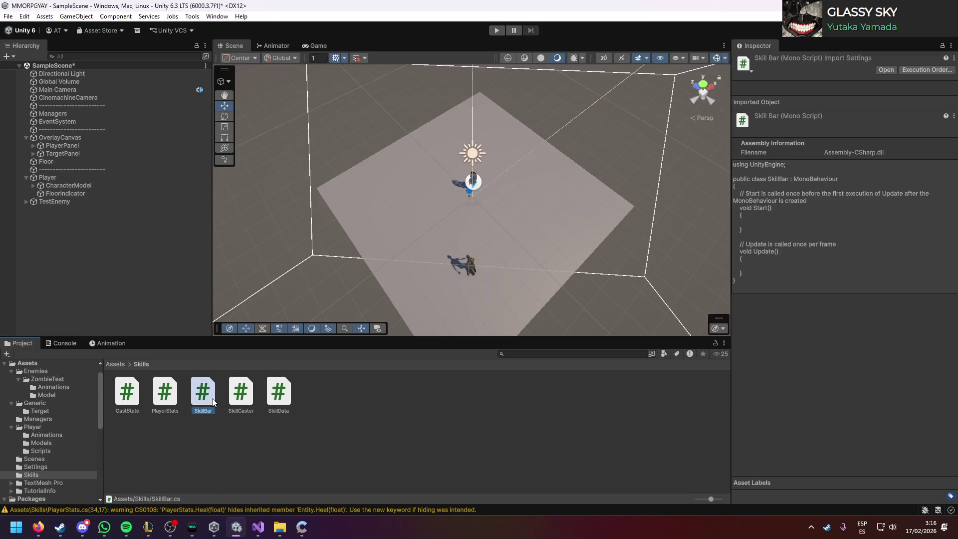
double_click(213, 402)
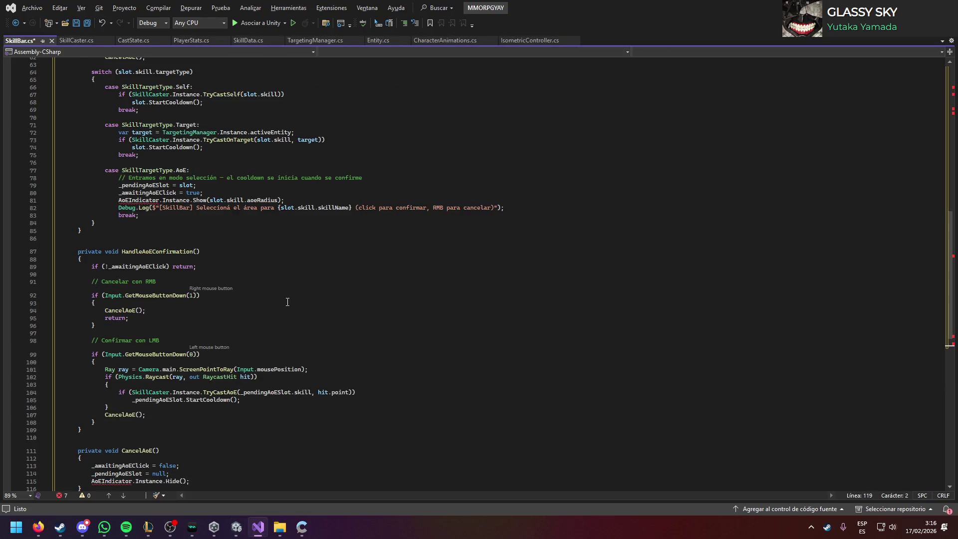
mouse_move(148, 200)
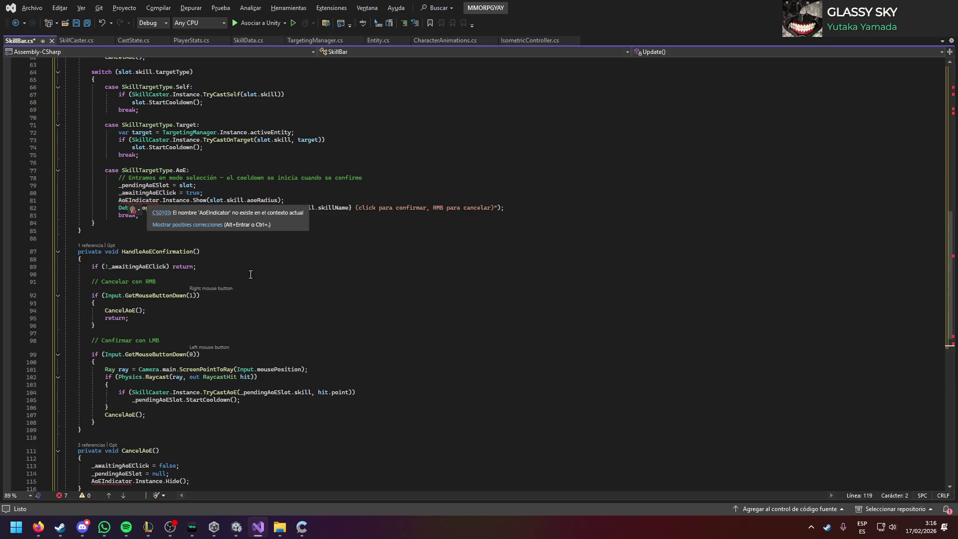
scroll(215, 252, up, 20)
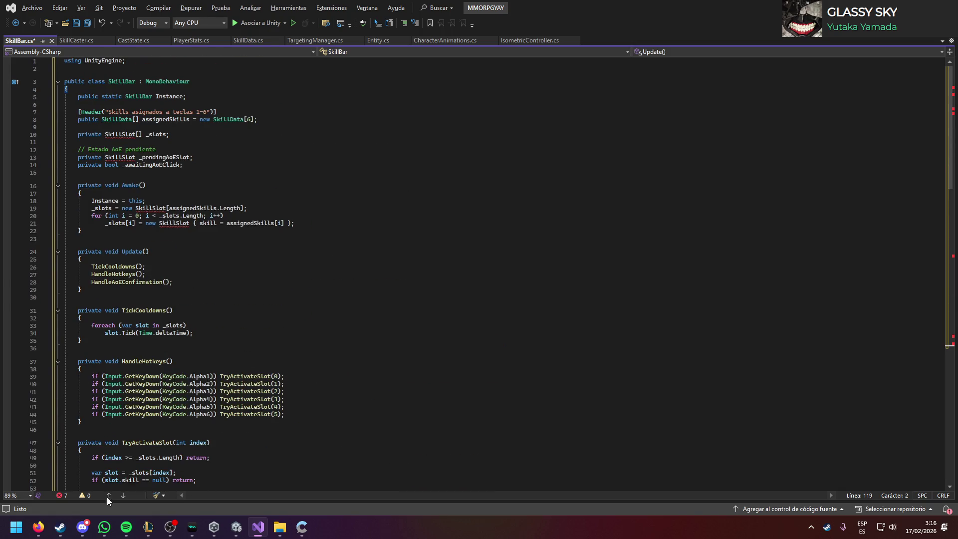
Step: Copy the SkillSlot.cs code from the Claude chat
click(37, 527)
scroll(206, 385, down, 12)
scroll(241, 366, down, 10)
scroll(380, 342, up, 3)
click(657, 266)
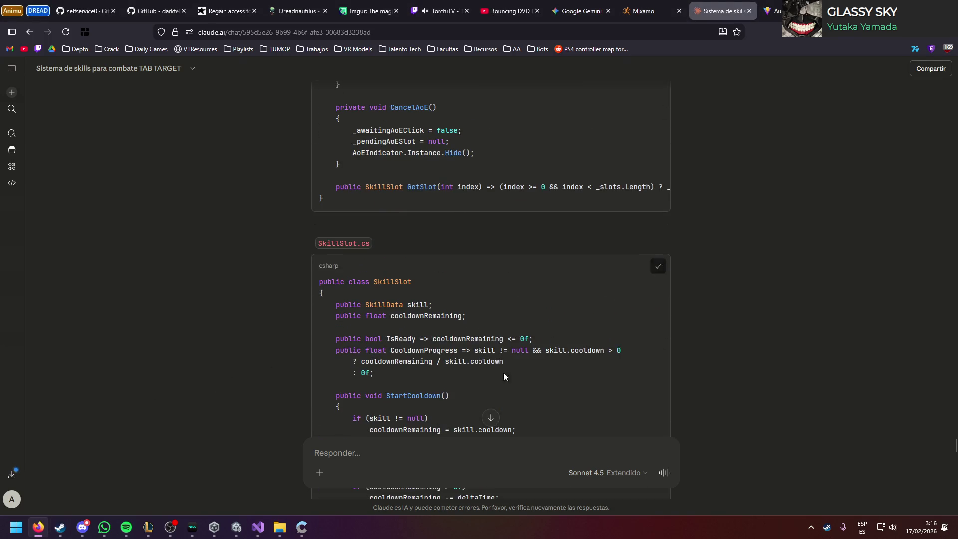
click(236, 527)
right_click(393, 400)
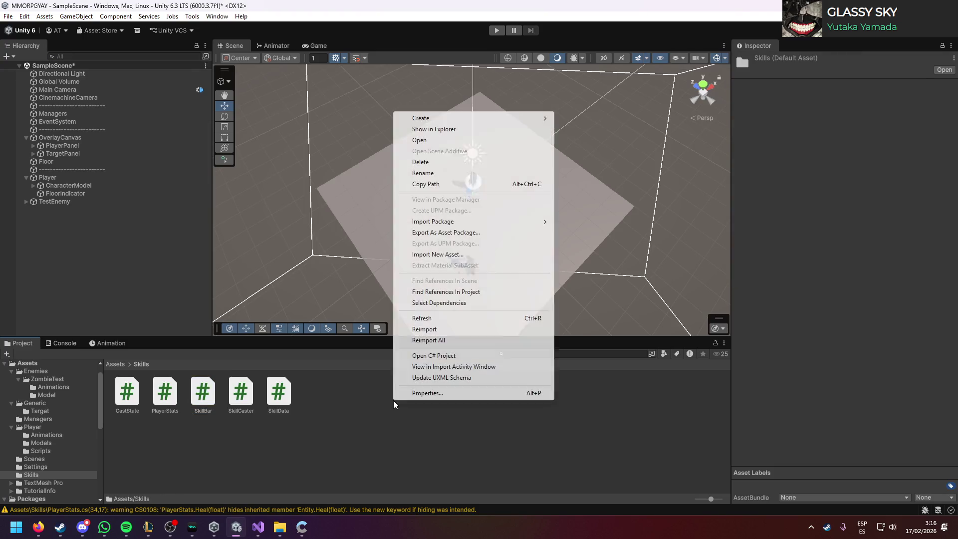
Step: Create a SkillSlot script and replace its template with the pasted cooldown code, then save
mouse_move(479, 119)
click(585, 140)
text(Skill)
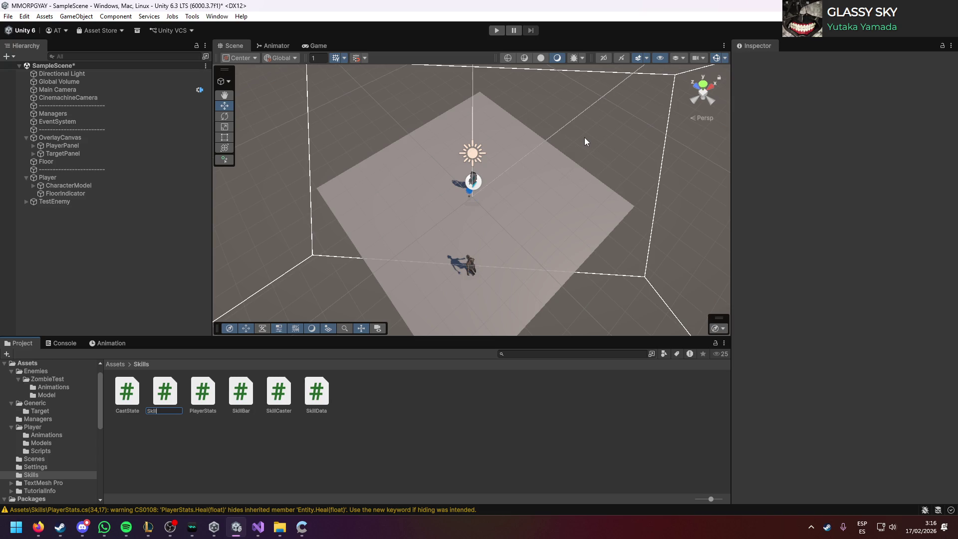
text(Slot)
key(Return)
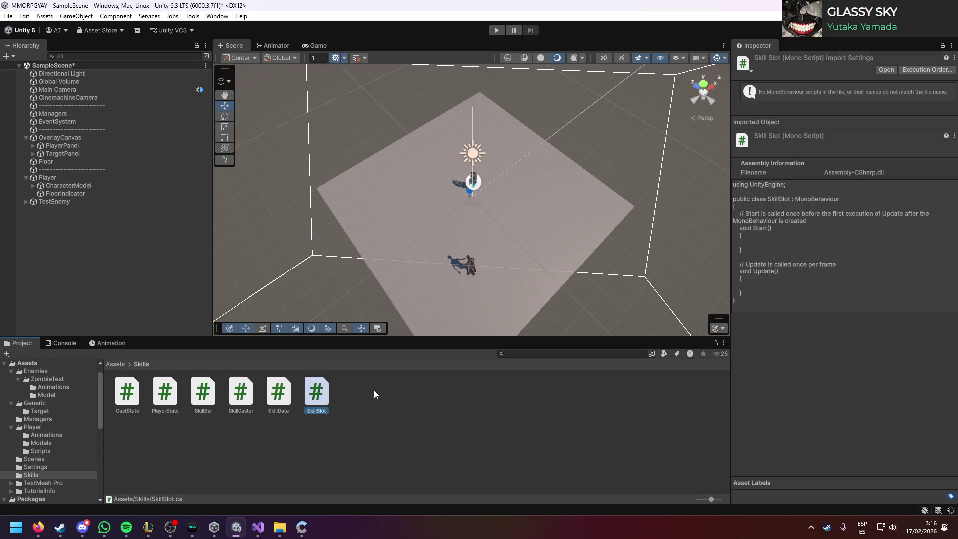
double_click(314, 392)
key(ctrl+a)
key(ctrl+v)
key(ctrl+s)
Step: Review SkillBar.cs in Visual Studio to confirm it no longer reports errors
click(70, 40)
scroll(173, 284, down, 10)
scroll(174, 285, down, 14)
scroll(174, 284, down, 8)
scroll(174, 284, up, 8)
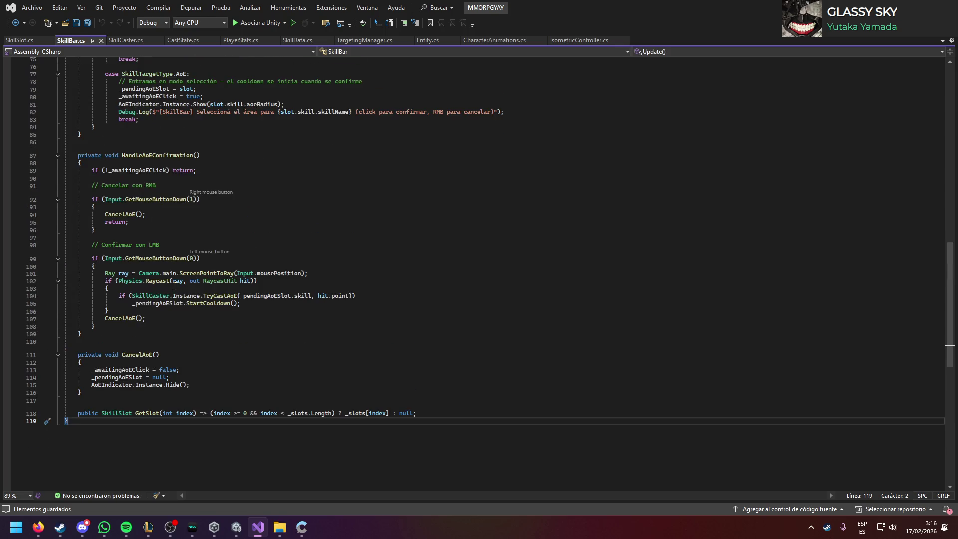
key(alt+Tab)
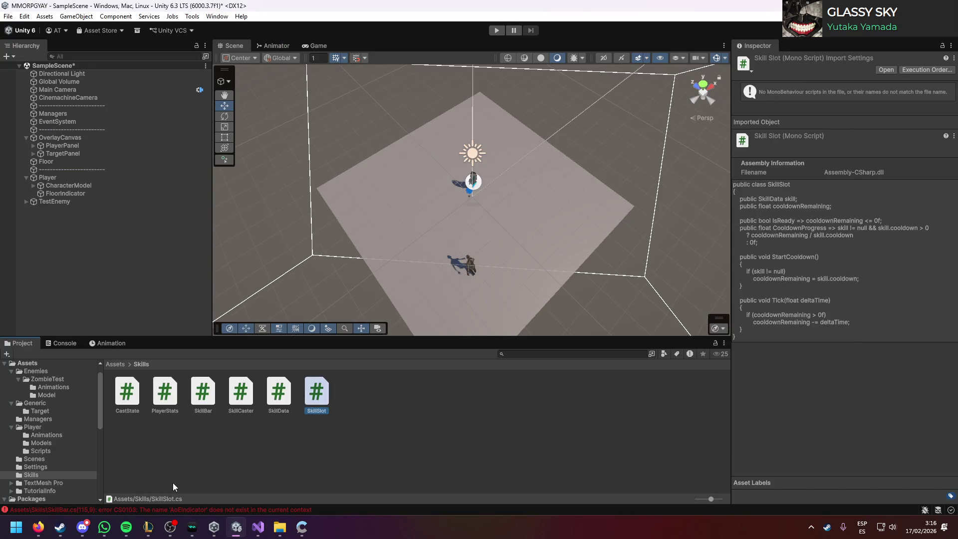
Step: Copy the AoEIndicator.cs code from the Claude chat
click(38, 527)
scroll(230, 364, down, 10)
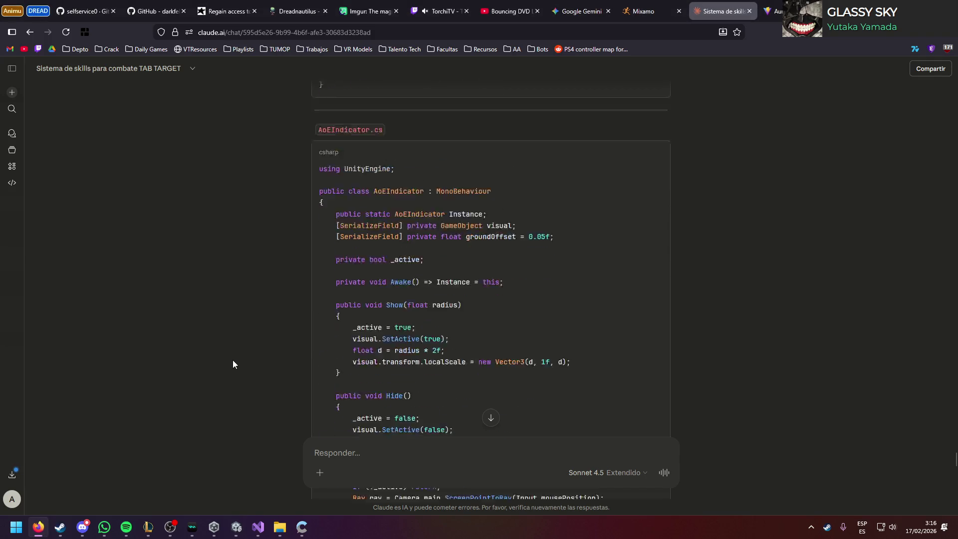
scroll(244, 356, up, 5)
click(658, 169)
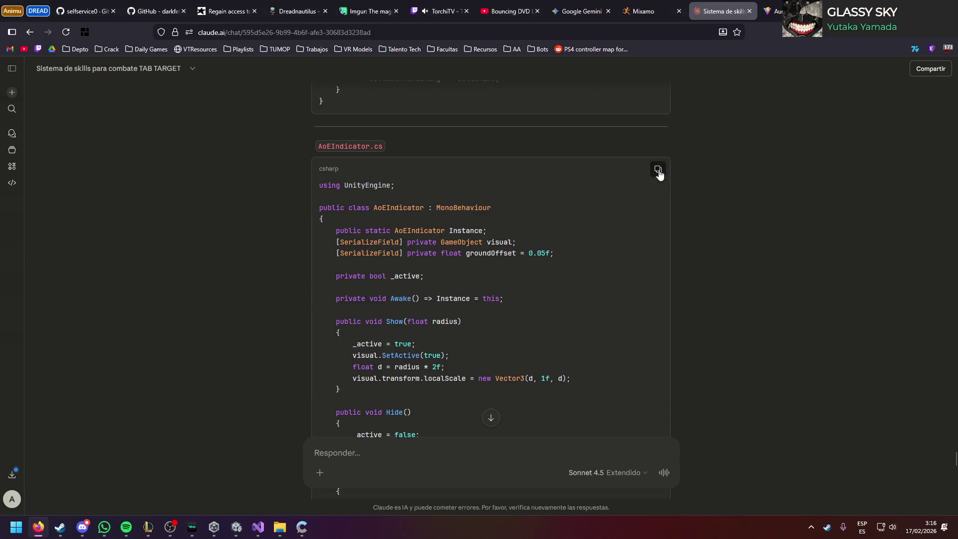
click(236, 527)
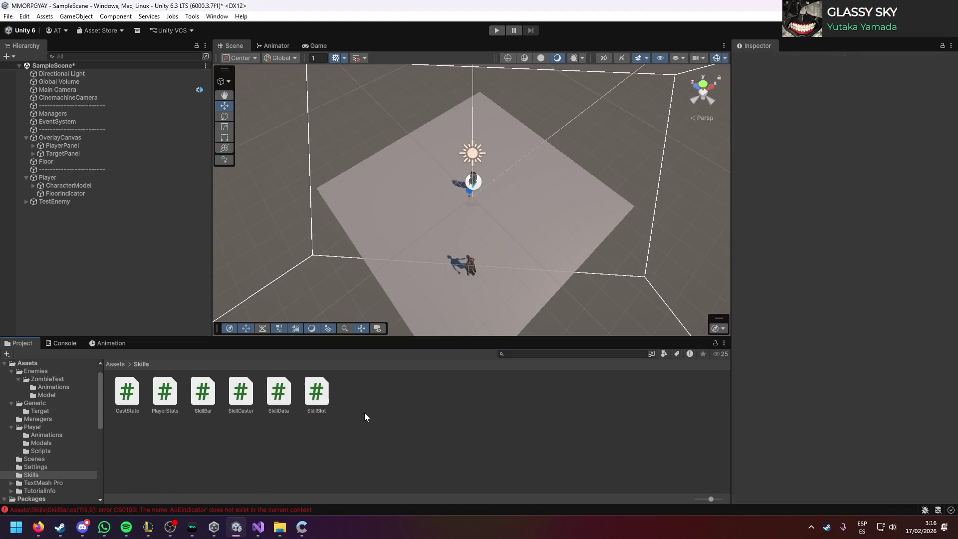
Step: Create an AoEIndicator script in Skills, paste in the copied code and save
right_click(364, 412)
mouse_move(452, 132)
click(558, 153)
text(Ao)
text(tor)
key(alt+Tab)
key(alt+Tab)
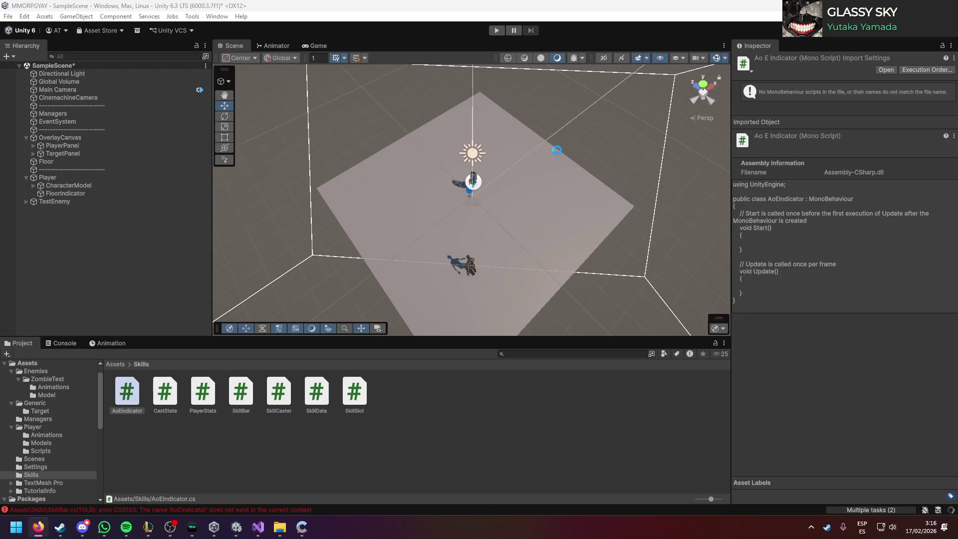
double_click(126, 392)
key(ctrl+a)
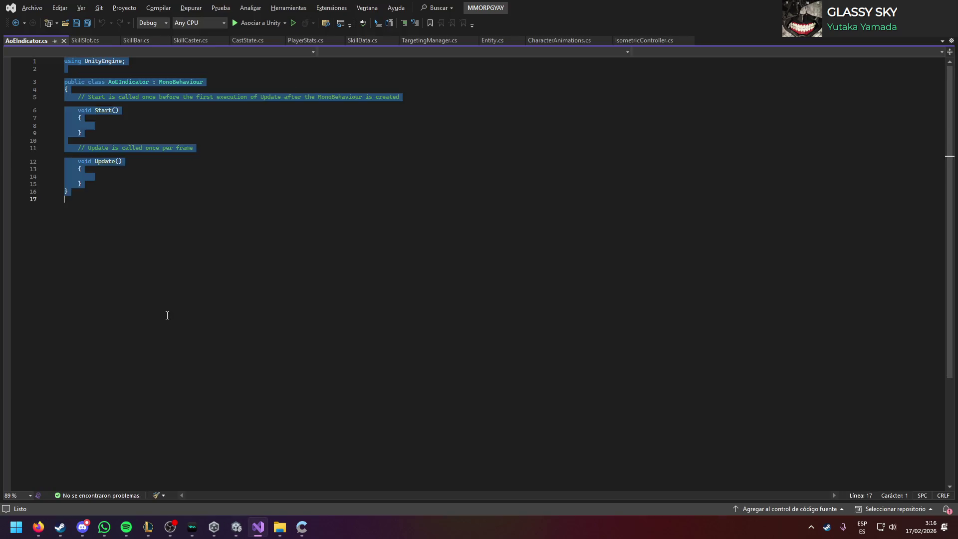
key(ctrl+v)
key(ctrl+s)
key(alt+Tab)
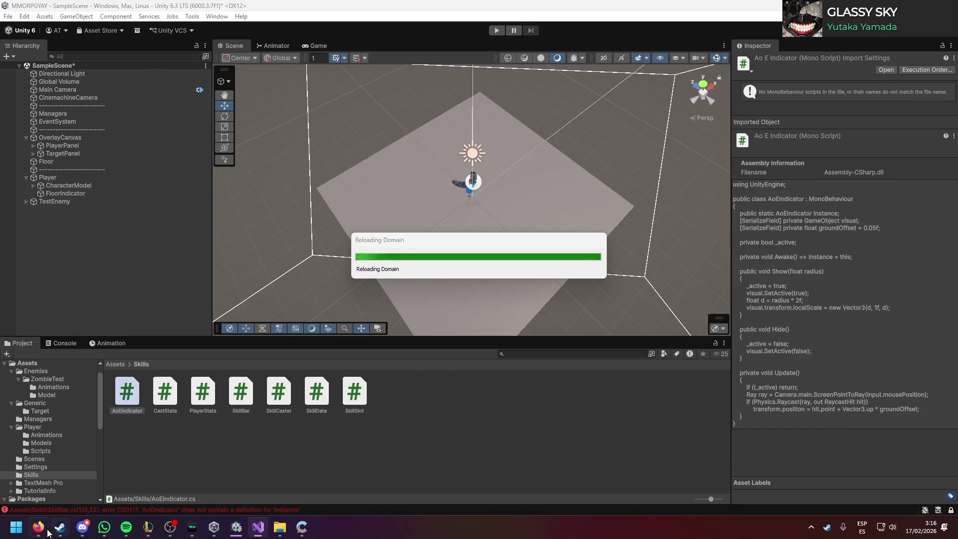
Step: Scroll through the Claude chat, then open a new Firefox tab
click(49, 532)
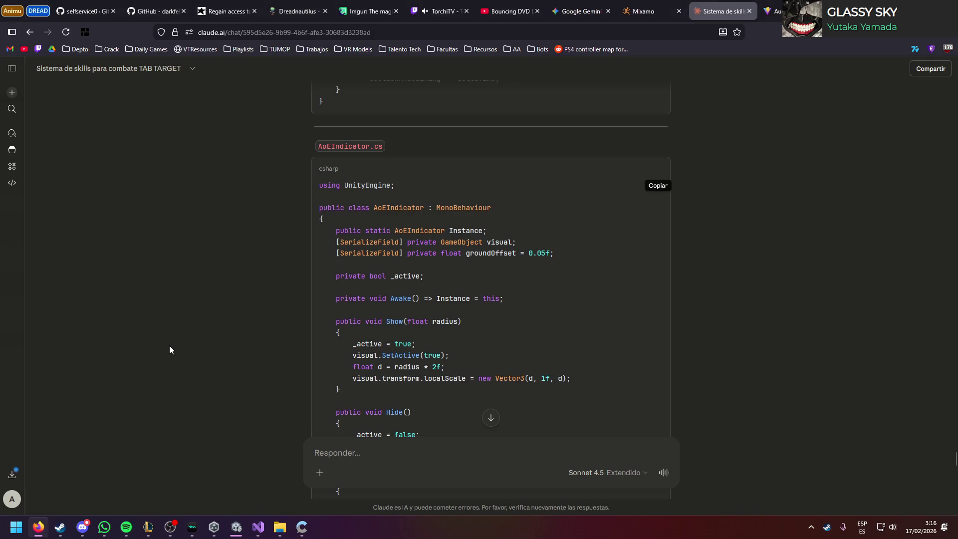
scroll(170, 345, down, 8)
scroll(258, 307, down, 15)
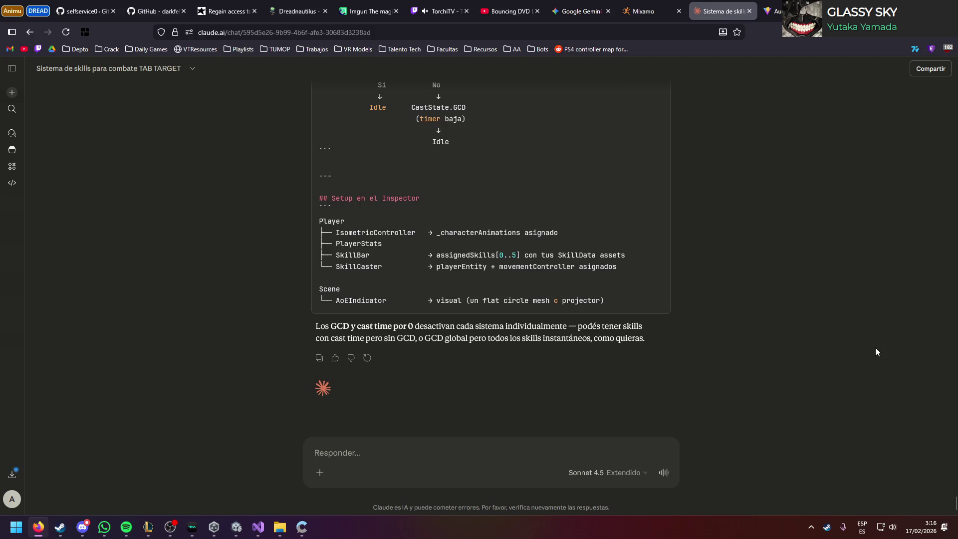
click(838, 11)
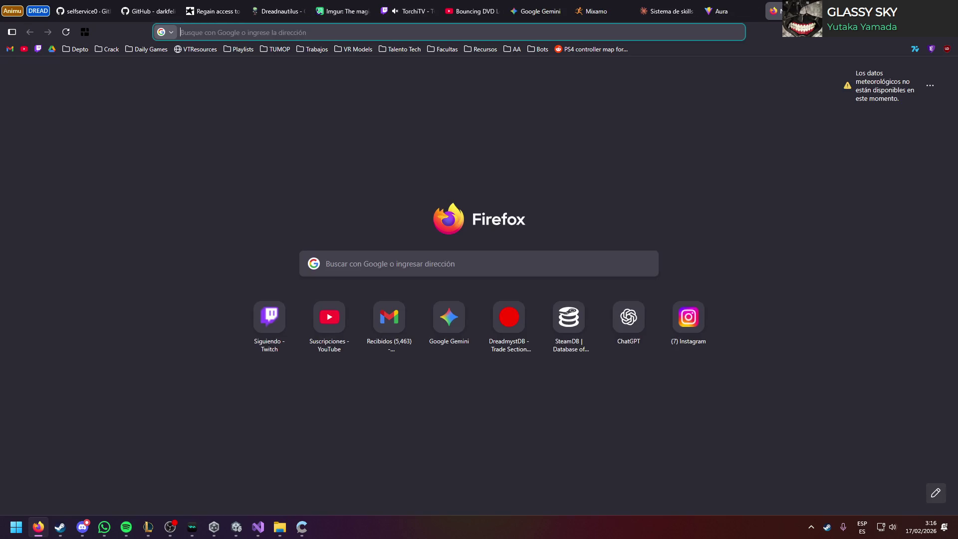
Step: Search Google for 'tumo' and go to the TUMO Buenos Aires Empleos page
text(tumo)
key(BackSpace)
key(Return)
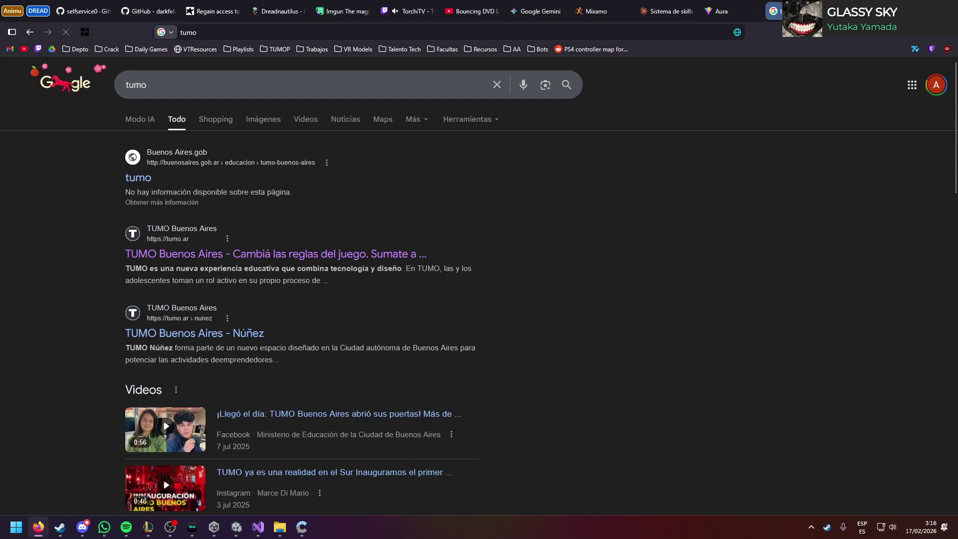
click(131, 253)
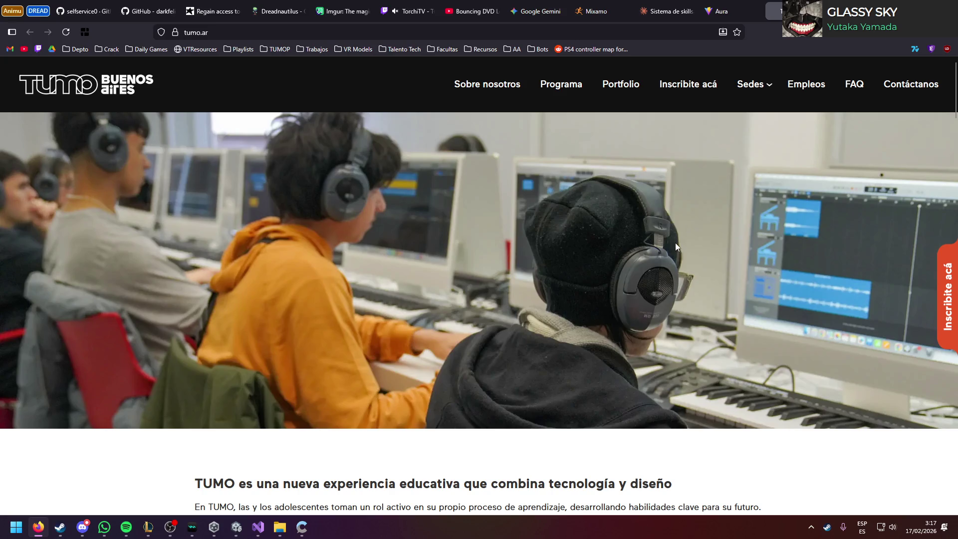
click(807, 85)
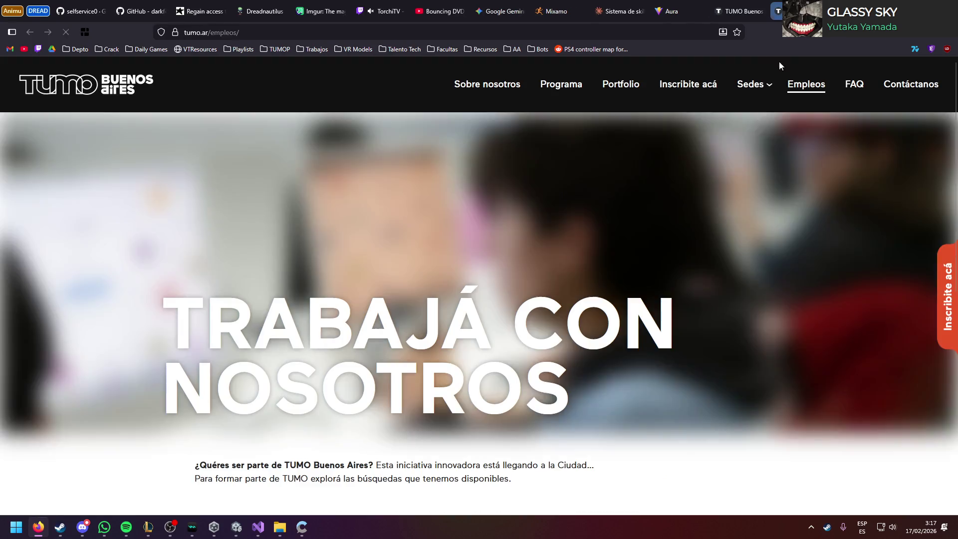
scroll(651, 273, down, 5)
scroll(359, 207, down, 2)
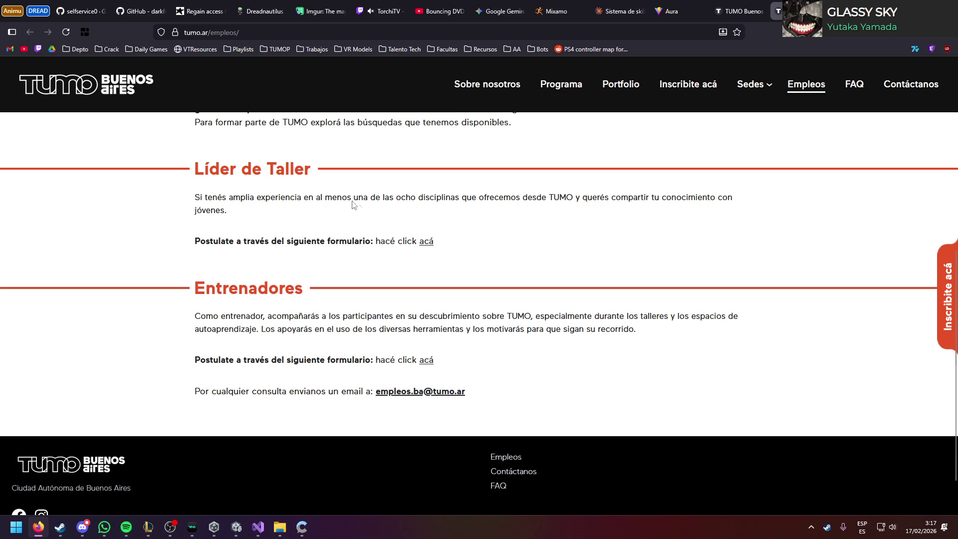
Step: View the Líder de Taller application form, then close its tab
drag(198, 167, 386, 173)
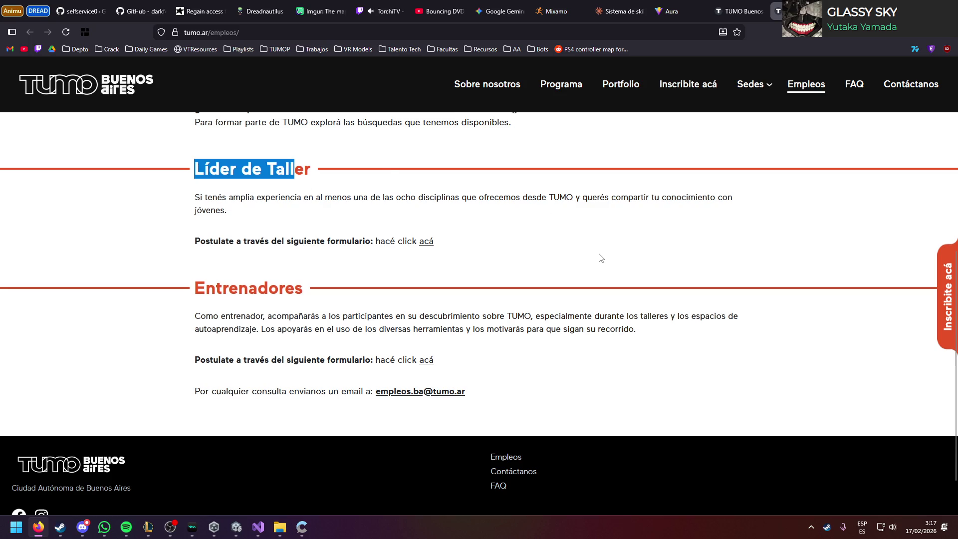
click(494, 251)
click(427, 241)
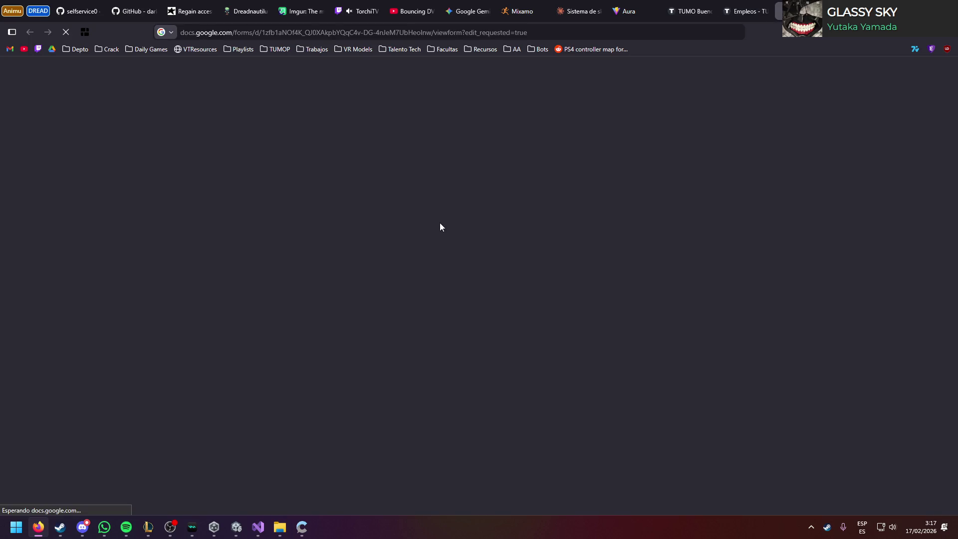
key(ctrl+shift+Tab)
key(ctrl+Tab)
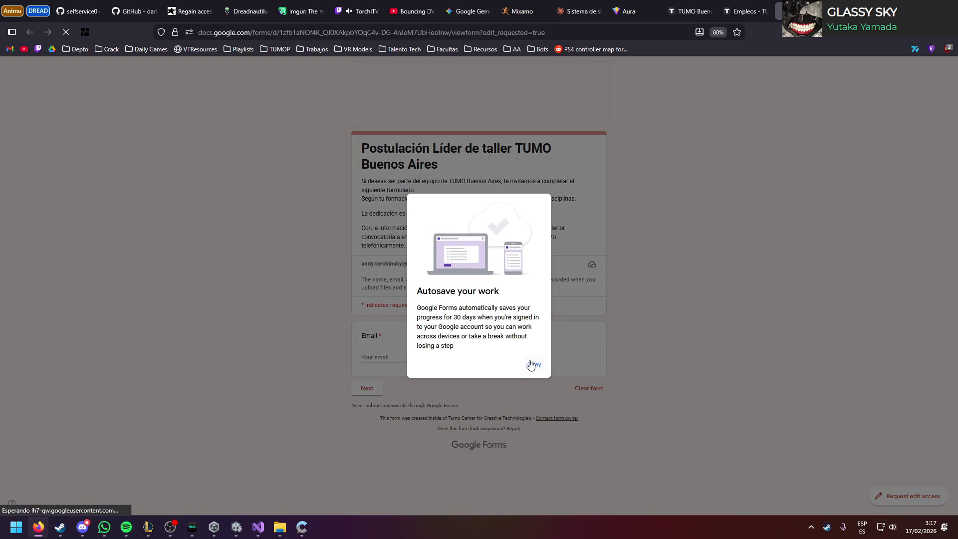
click(532, 364)
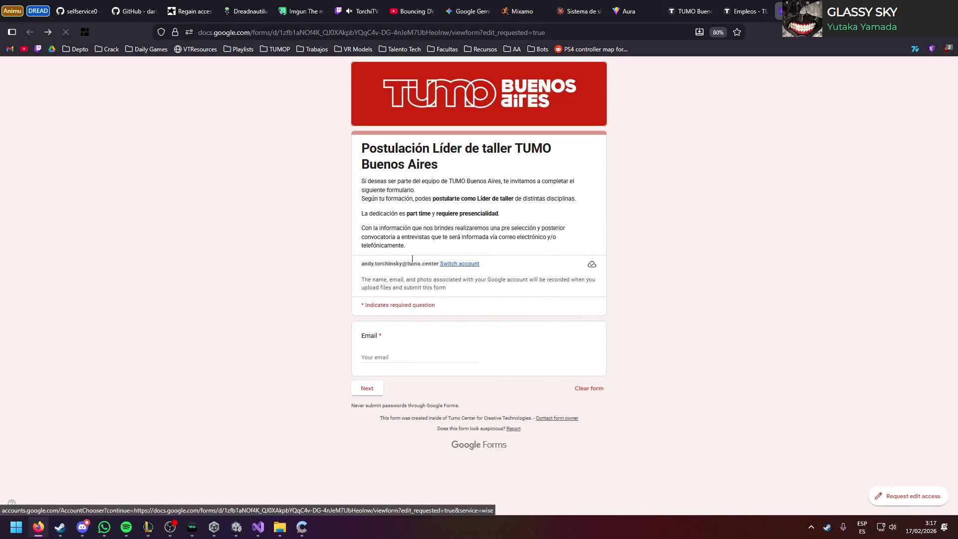
drag(385, 263, 480, 263)
key(ctrl+w)
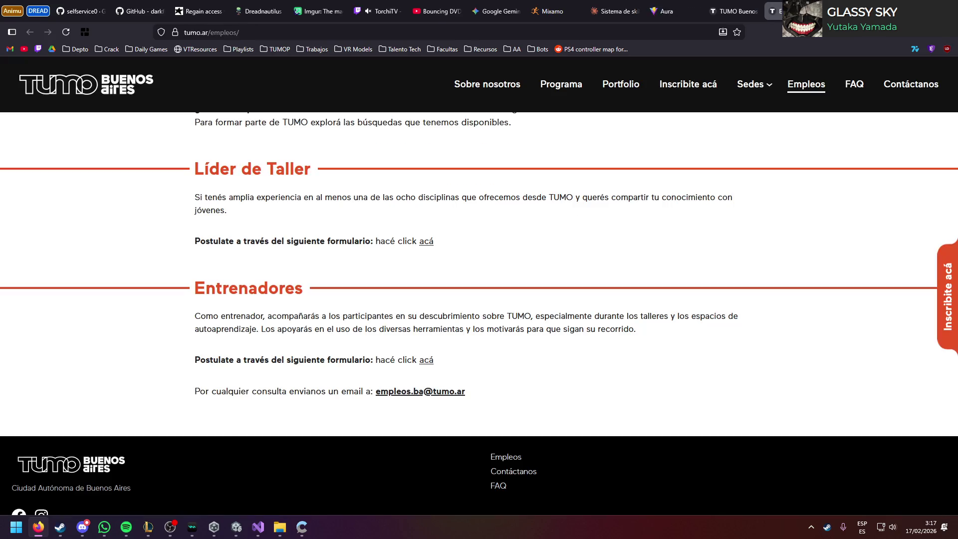
scroll(601, 231, up, 10)
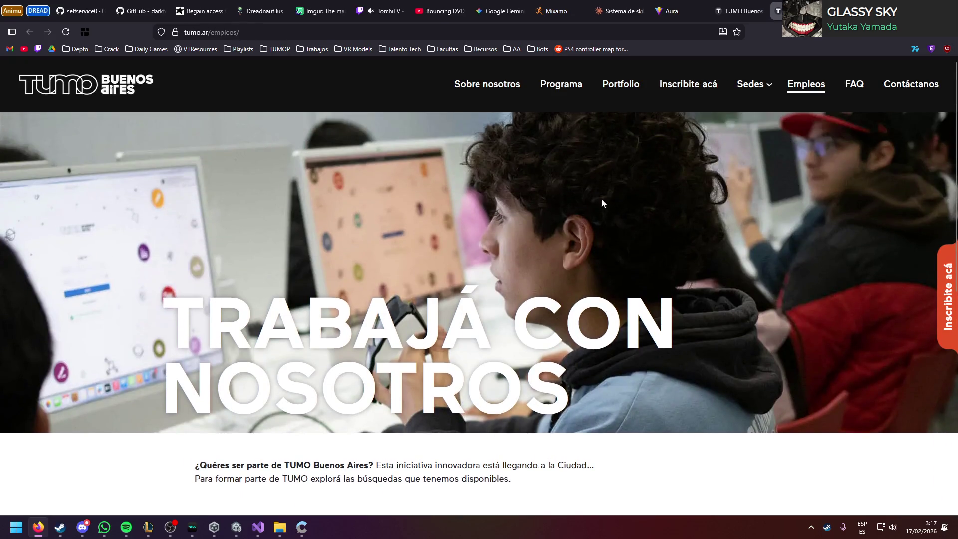
click(487, 84)
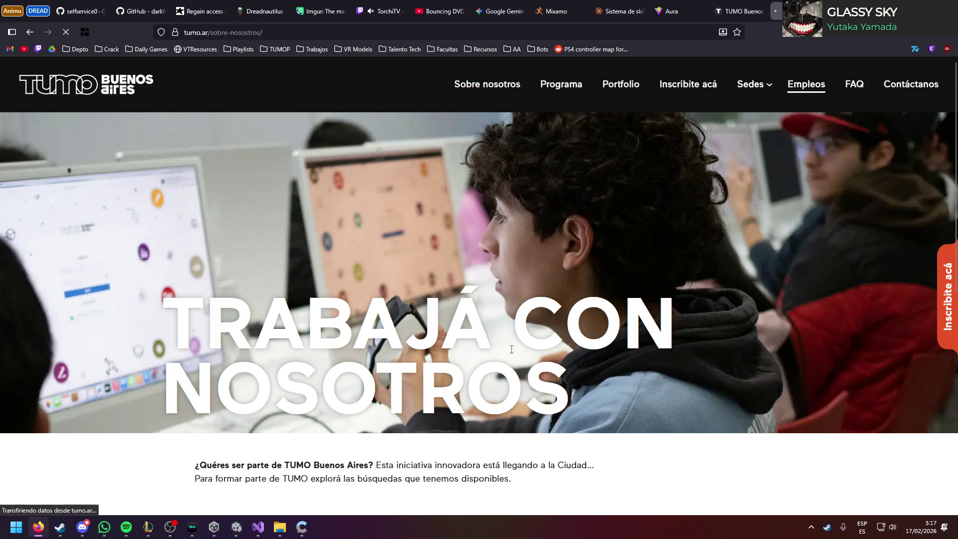
Step: Scroll through the Sobre nosotros team page, then close it
scroll(535, 388, down, 10)
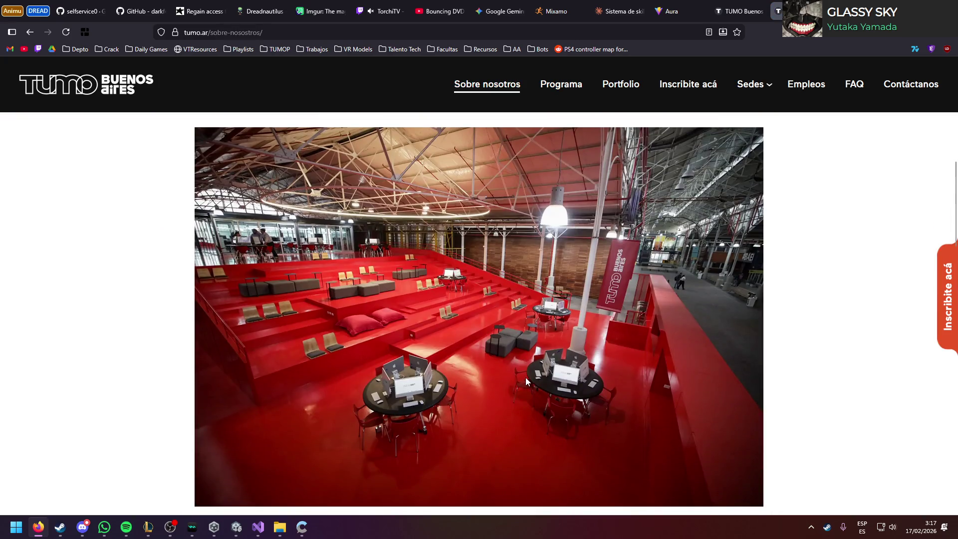
scroll(526, 378, down, 15)
scroll(525, 378, up, 5)
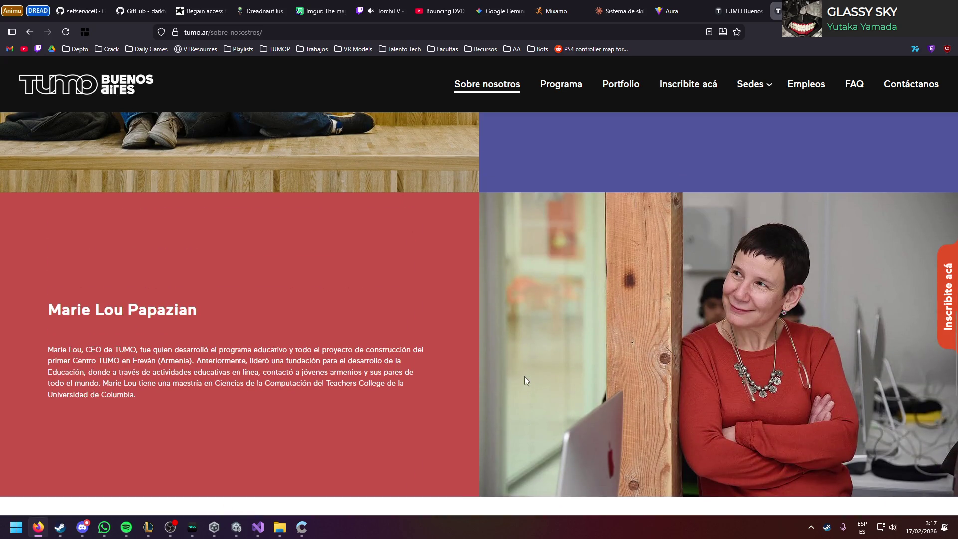
scroll(525, 377, down, 10)
scroll(515, 370, up, 3)
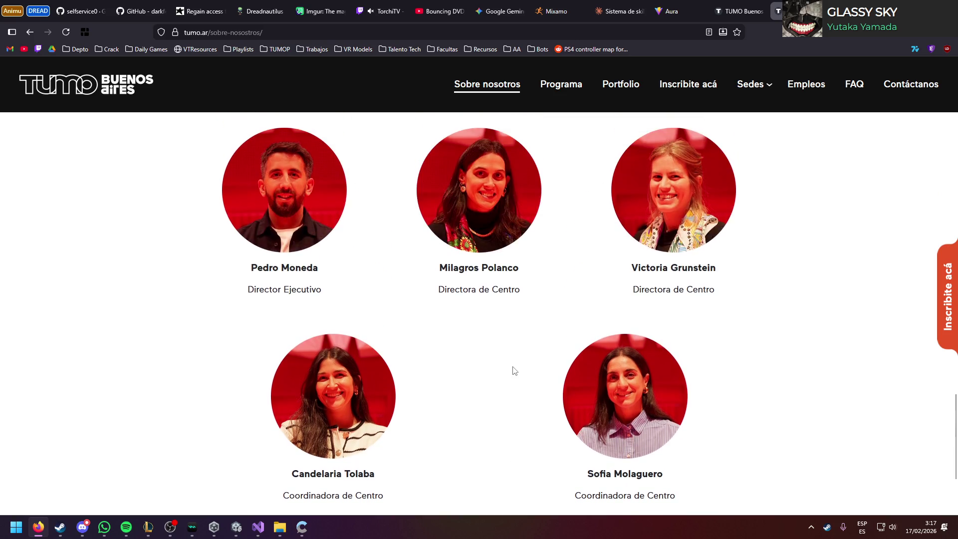
scroll(514, 371, up, 4)
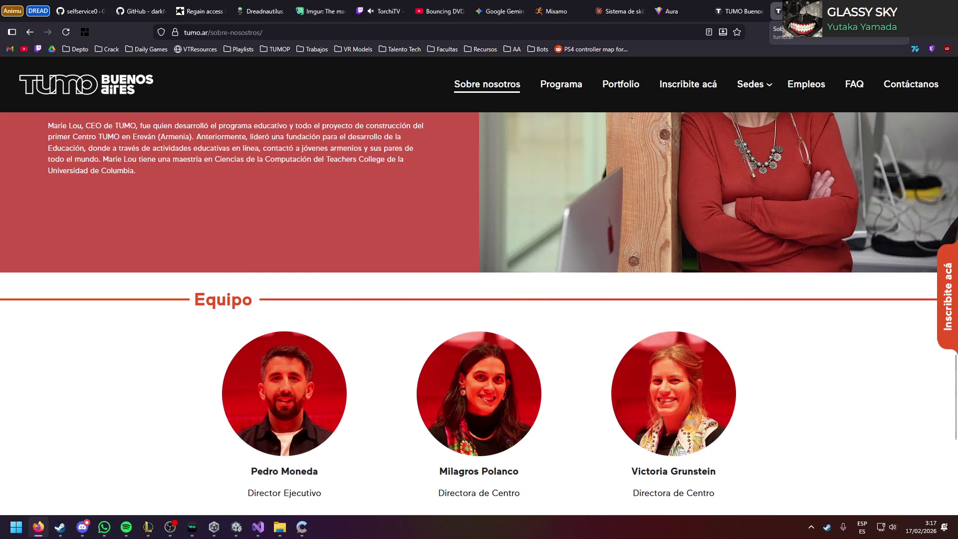
scroll(691, 246, down, 4)
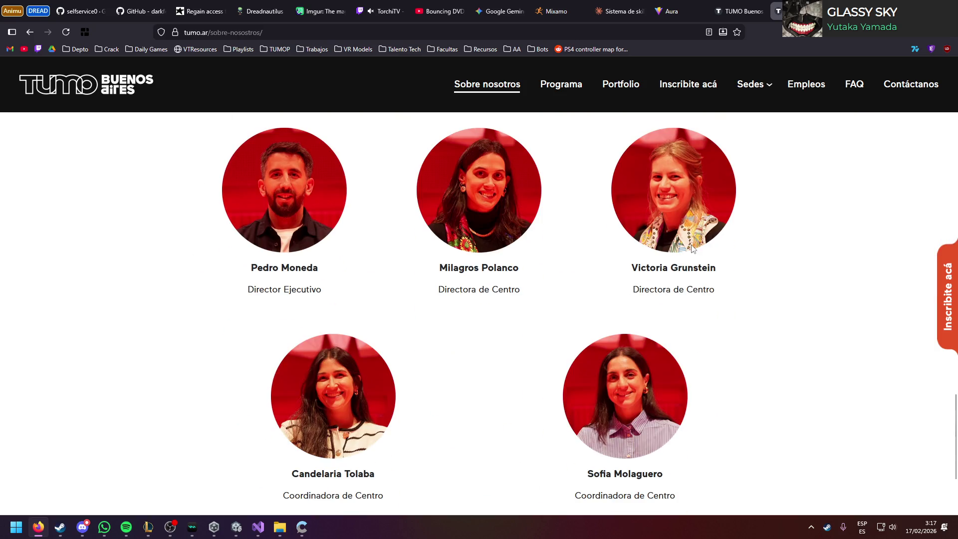
scroll(773, 279, down, 3)
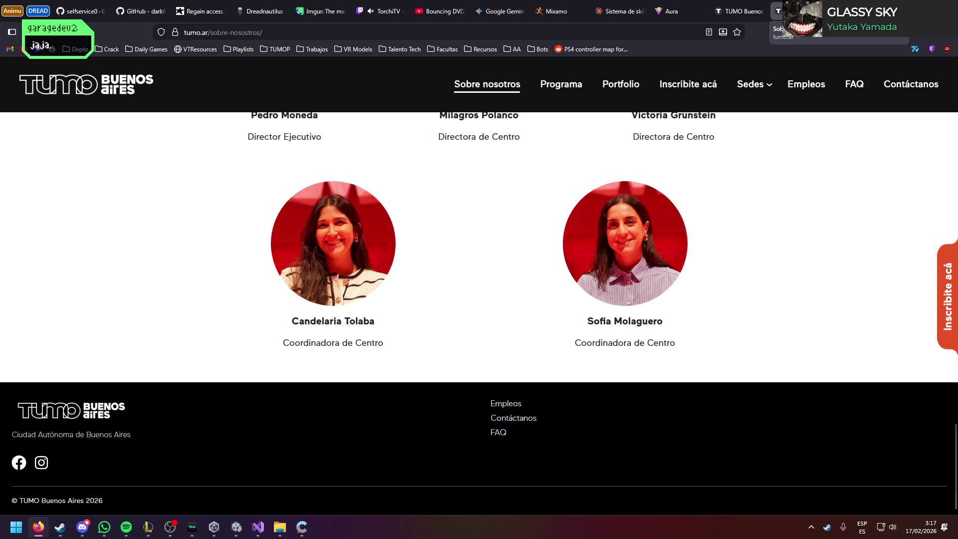
key(ctrl+w)
Step: Return to the 'Sistema de skills' Claude chat tab in Firefox
scroll(544, 294, down, 9)
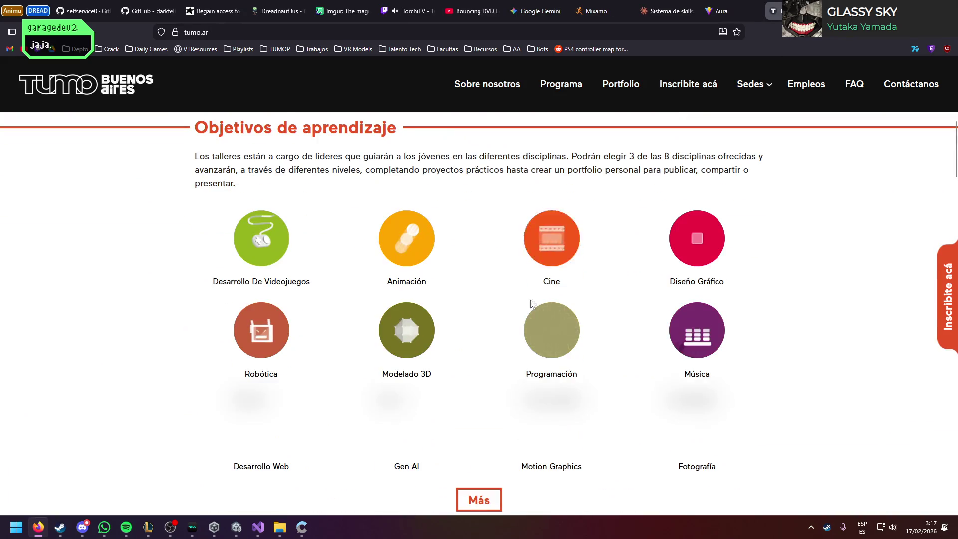
scroll(533, 303, down, 5)
key(alt+Tab)
click(498, 415)
click(39, 527)
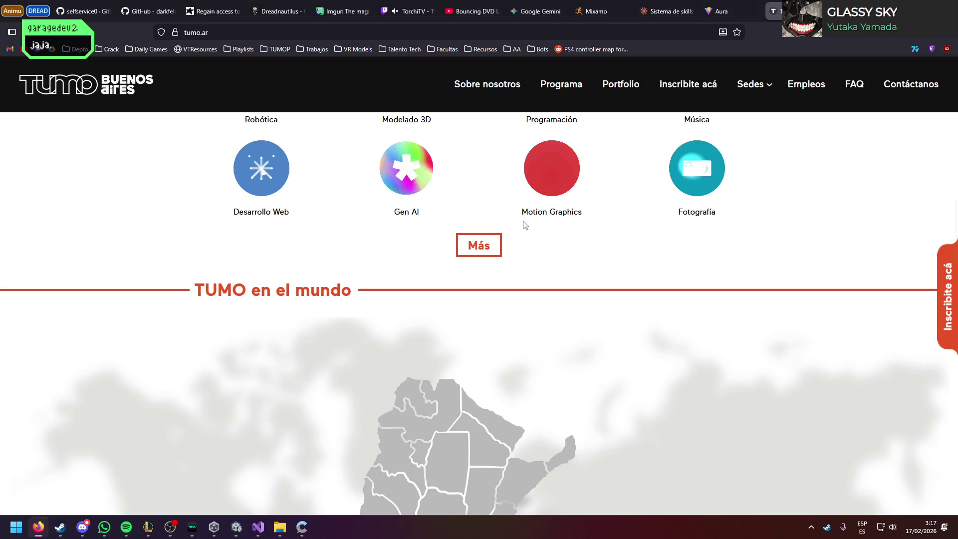
click(671, 9)
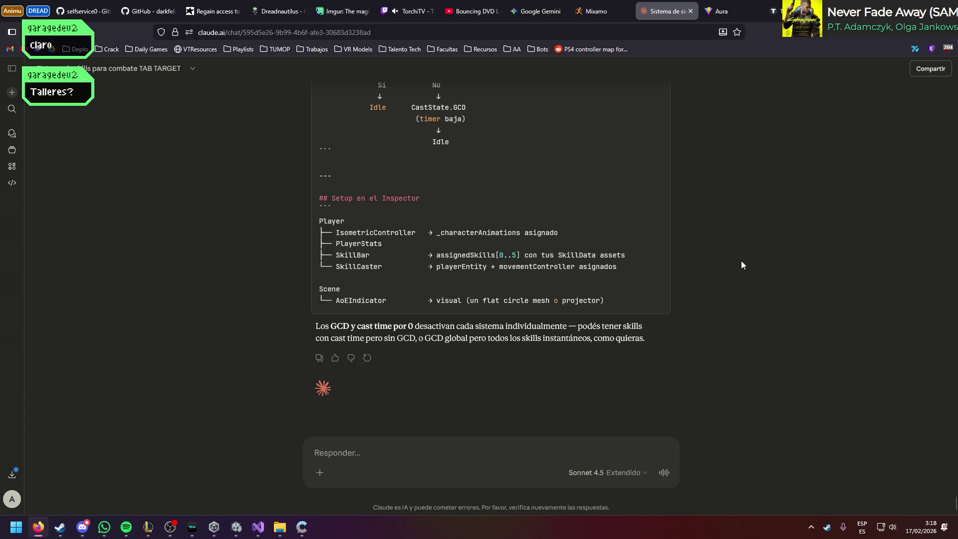
Step: Enter play mode, select Player, and open the NullReferenceException at IsometricController.cs line 101
key(alt+Tab)
click(497, 30)
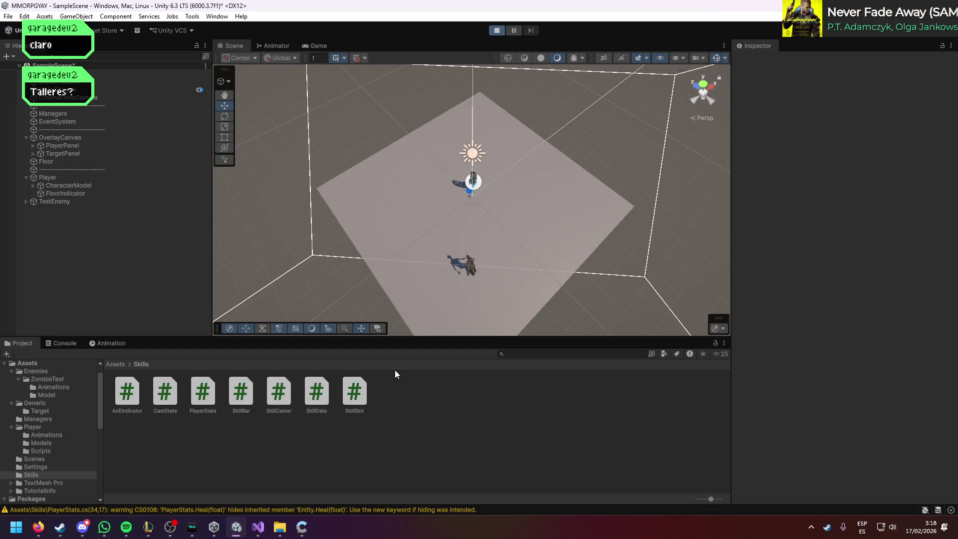
click(77, 178)
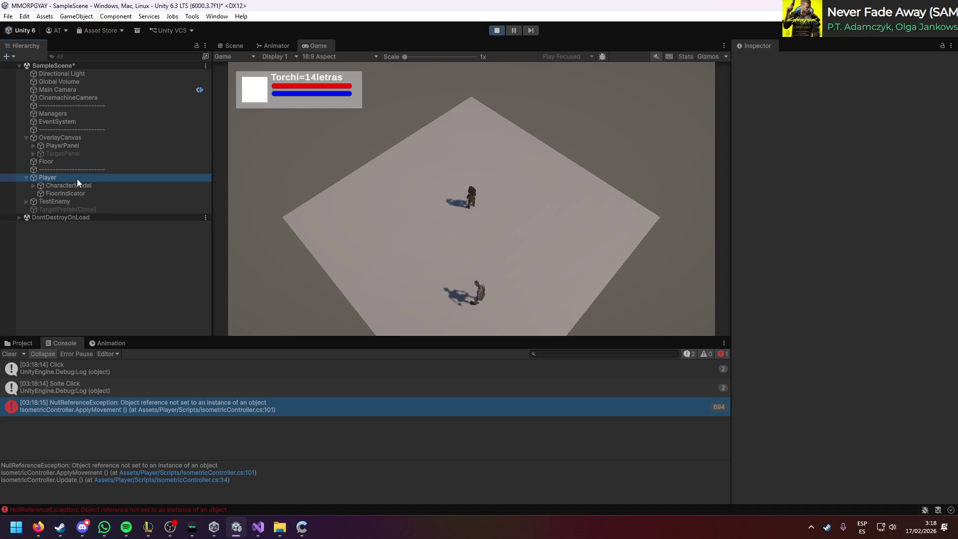
click(563, 253)
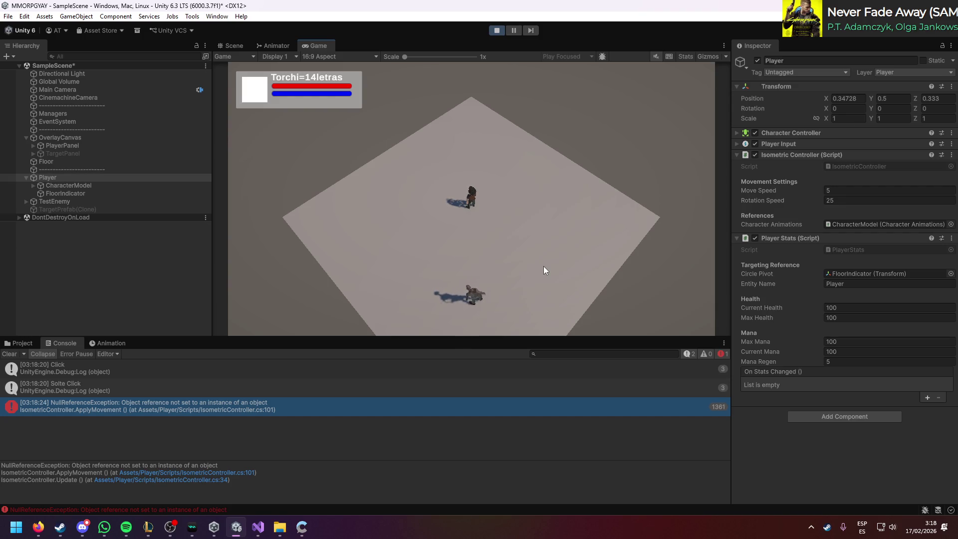
double_click(838, 166)
key(alt+Tab)
double_click(255, 411)
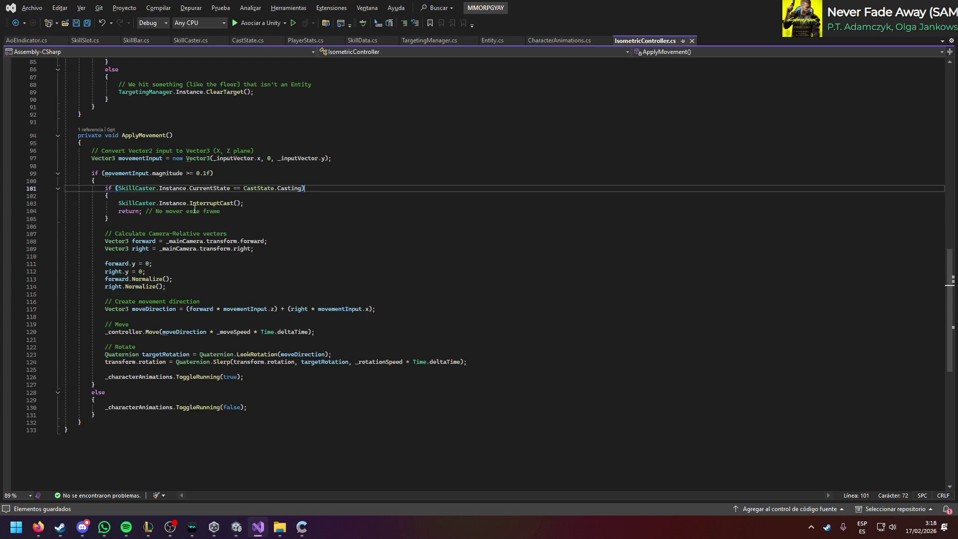
Step: Inspect the SkillCaster.Instance CurrentState check on line 101, then stop play mode
mouse_move(195, 187)
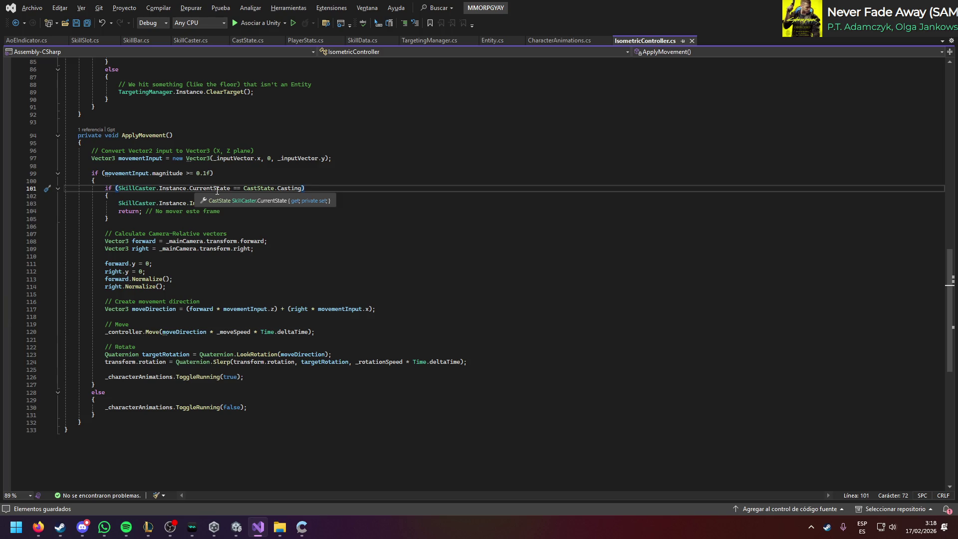
double_click(218, 190)
click(284, 206)
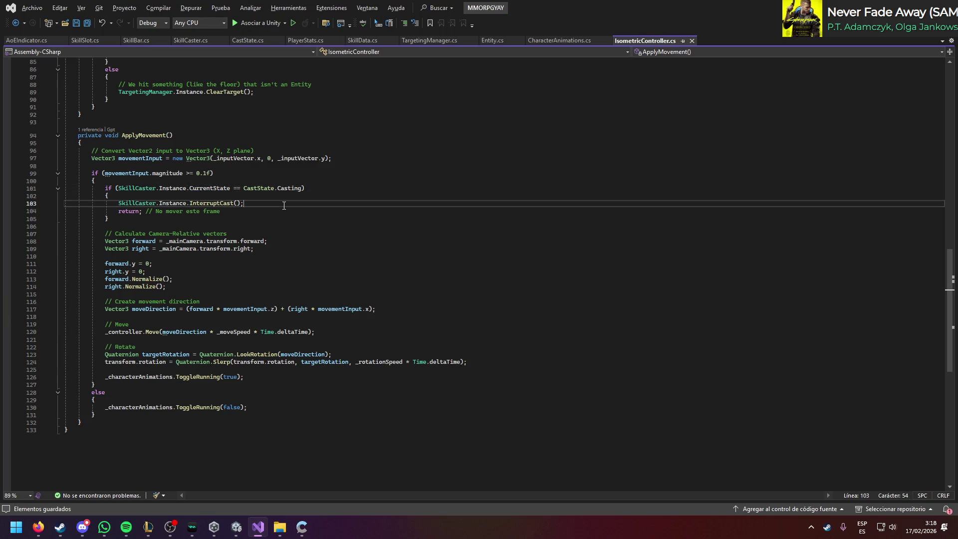
key(alt+Tab)
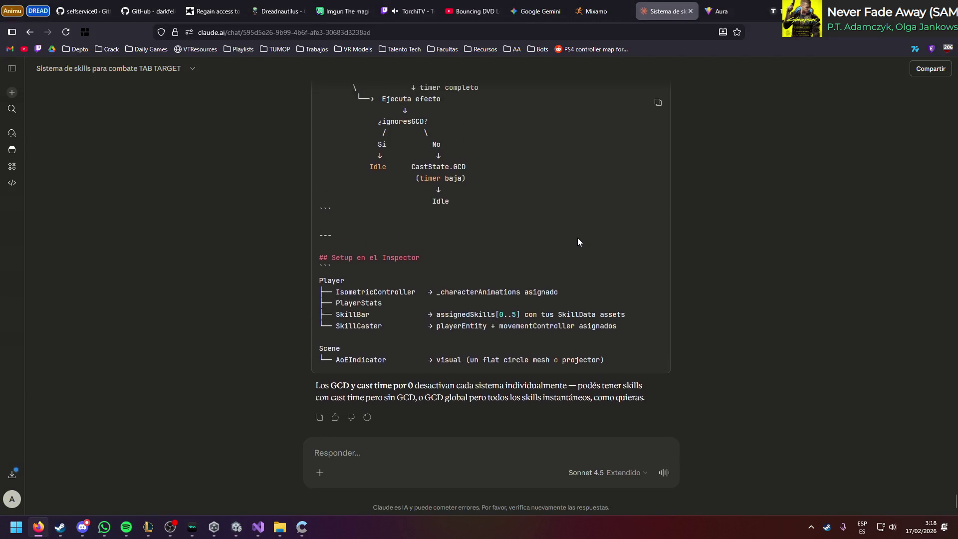
key(alt+Tab)
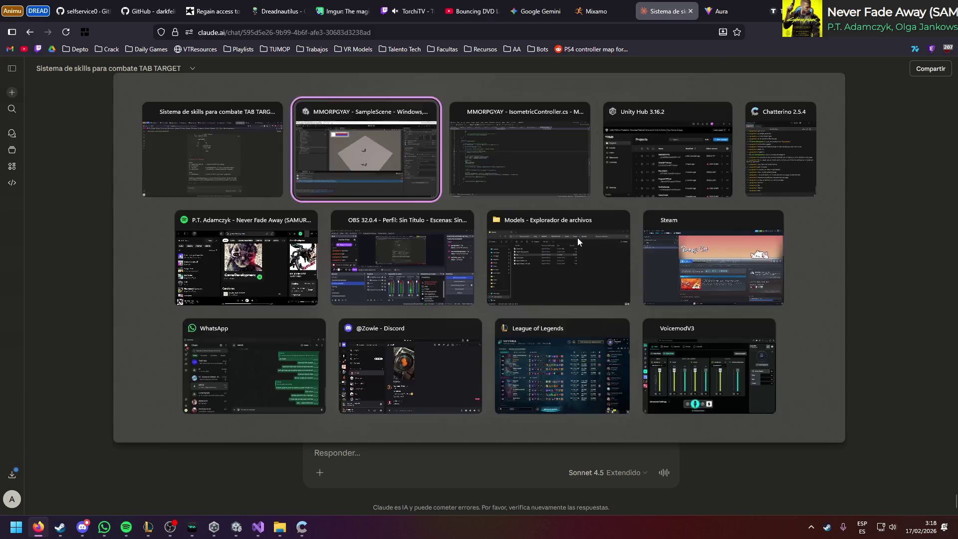
click(496, 30)
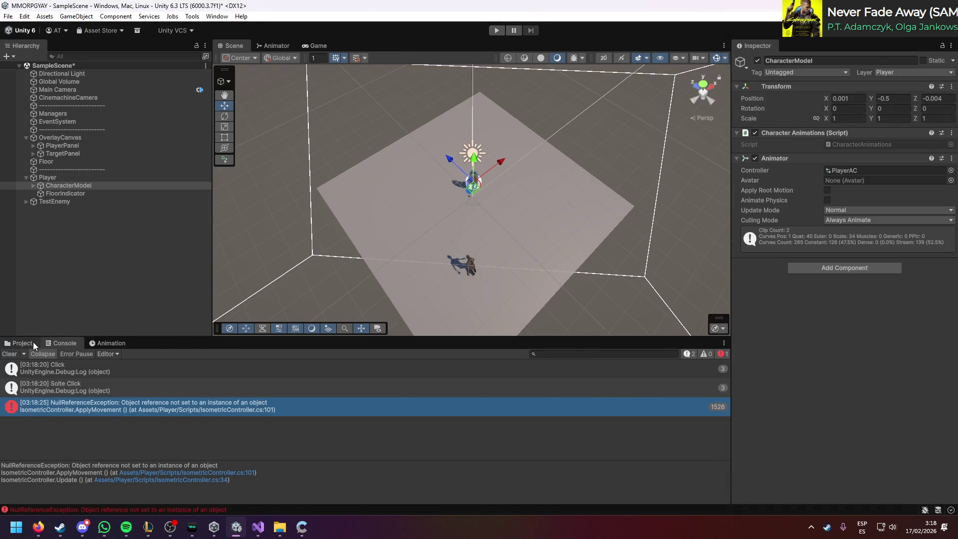
Step: Open the Assets/Skills folder and select the Player object
click(22, 343)
click(144, 369)
click(116, 367)
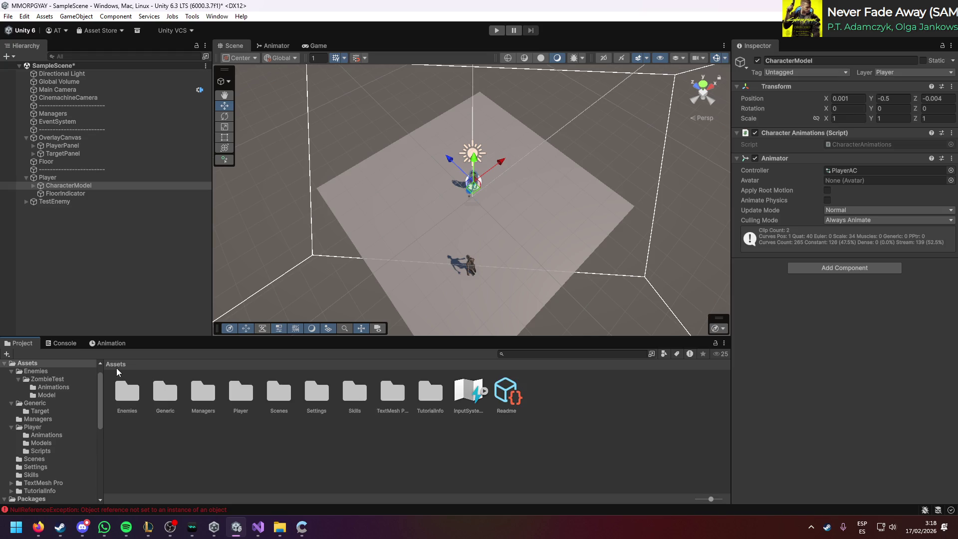
click(231, 396)
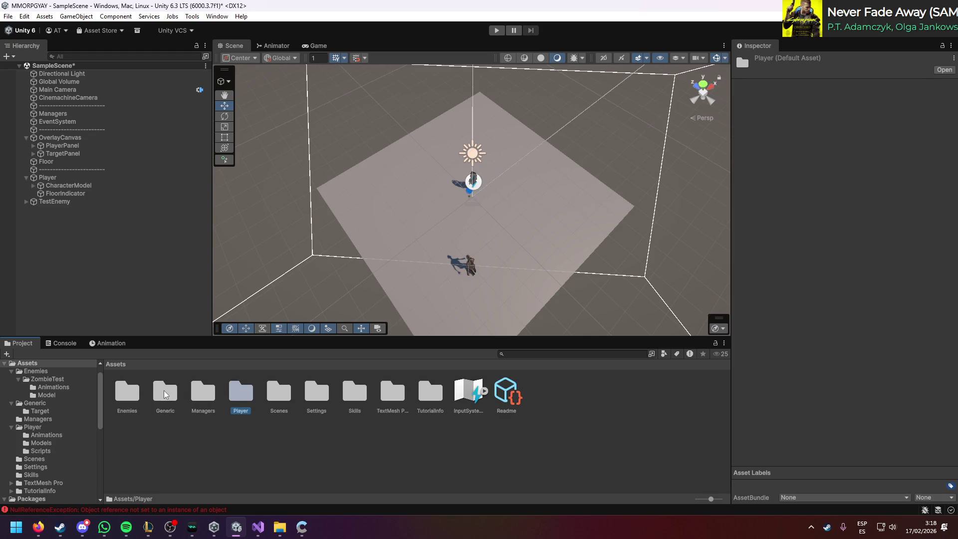
double_click(344, 399)
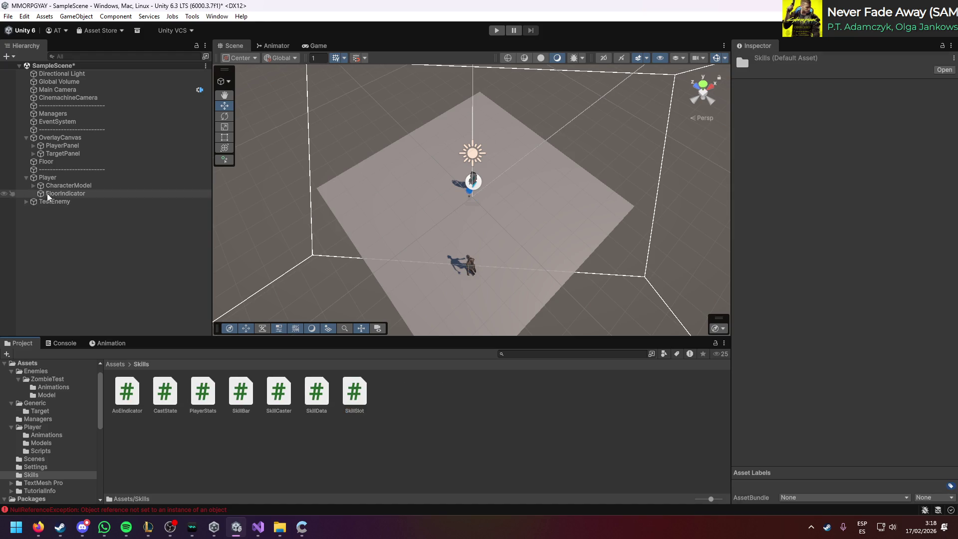
click(59, 179)
Step: Add the SkillCaster script as a component on Player
key(alt+Tab)
triple_click(468, 325)
key(alt+Tab)
drag(278, 399, 764, 426)
scroll(783, 349, up, 2)
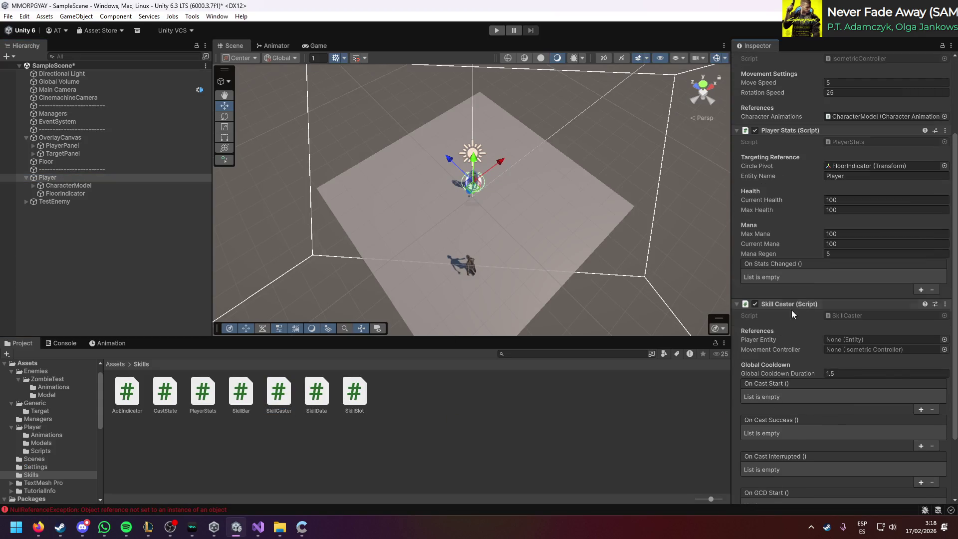
Step: Assign Player Stats and Isometric Controller to Skill Caster's fields and start play mode
drag(792, 132, 864, 339)
scroll(806, 165, up, 3)
drag(870, 404, 861, 431)
scroll(795, 387, down, 6)
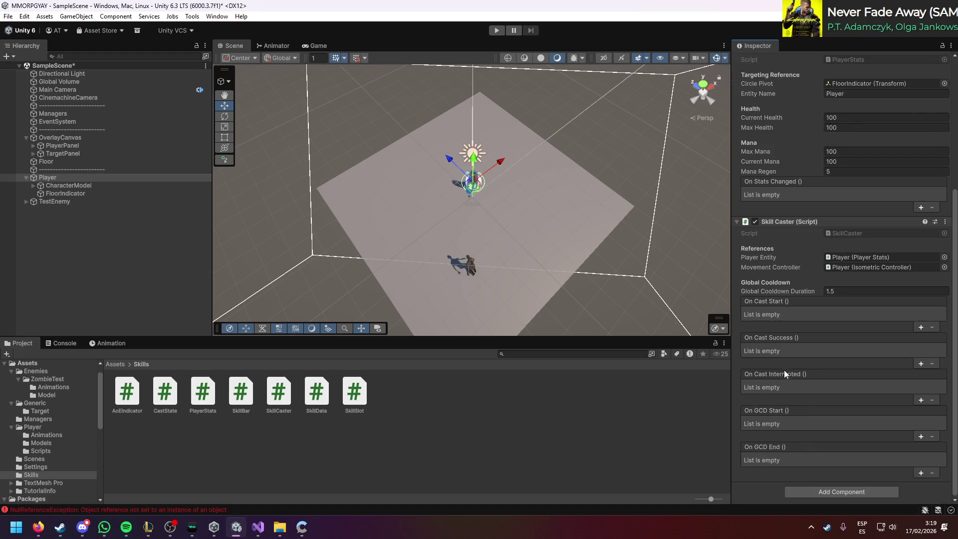
click(496, 30)
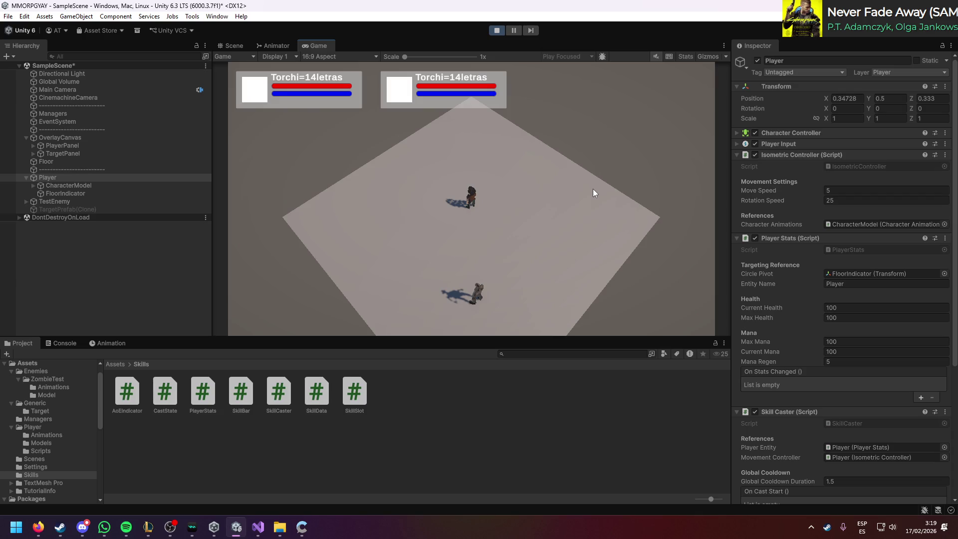
Step: Walk the player to several floor spots and click the player to target it
click(593, 193)
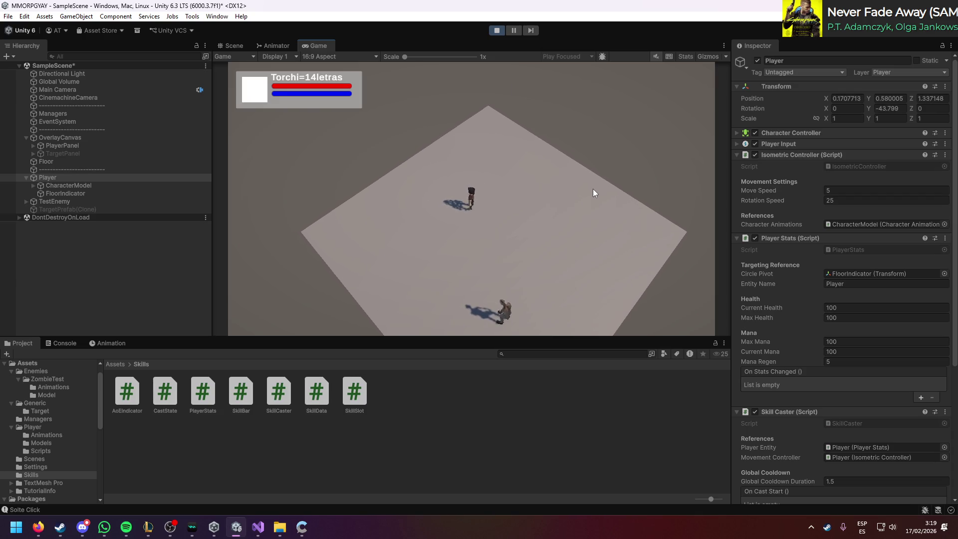
click(470, 204)
click(478, 252)
scroll(807, 299, down, 3)
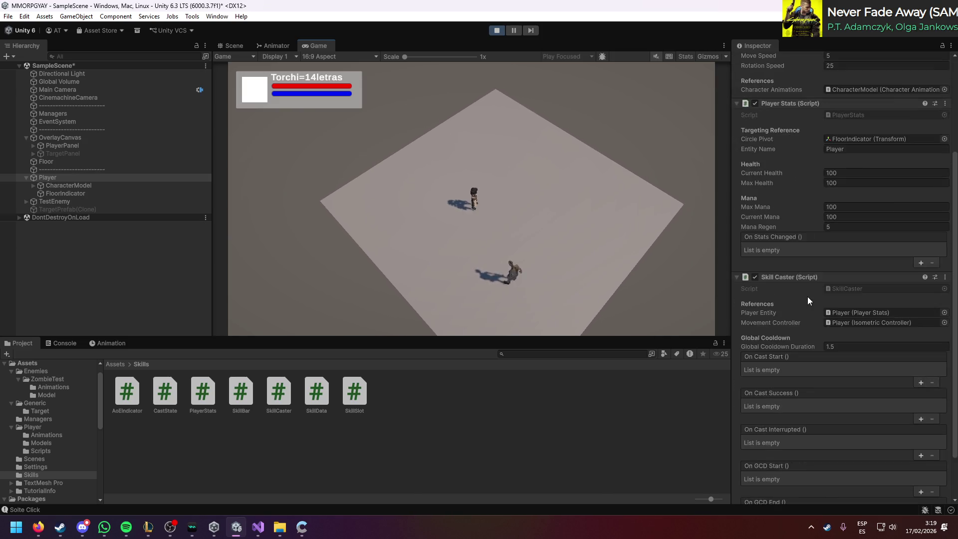
scroll(807, 296, up, 1)
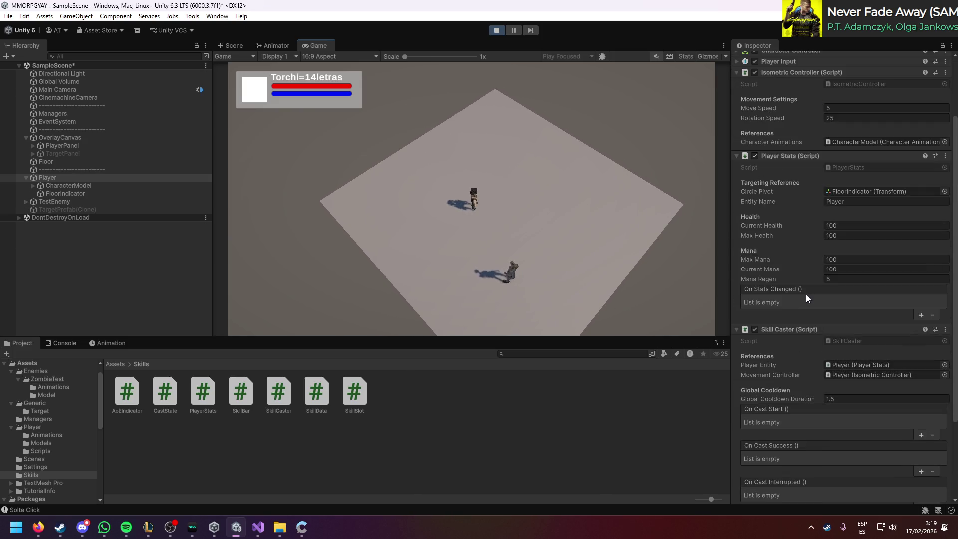
click(562, 247)
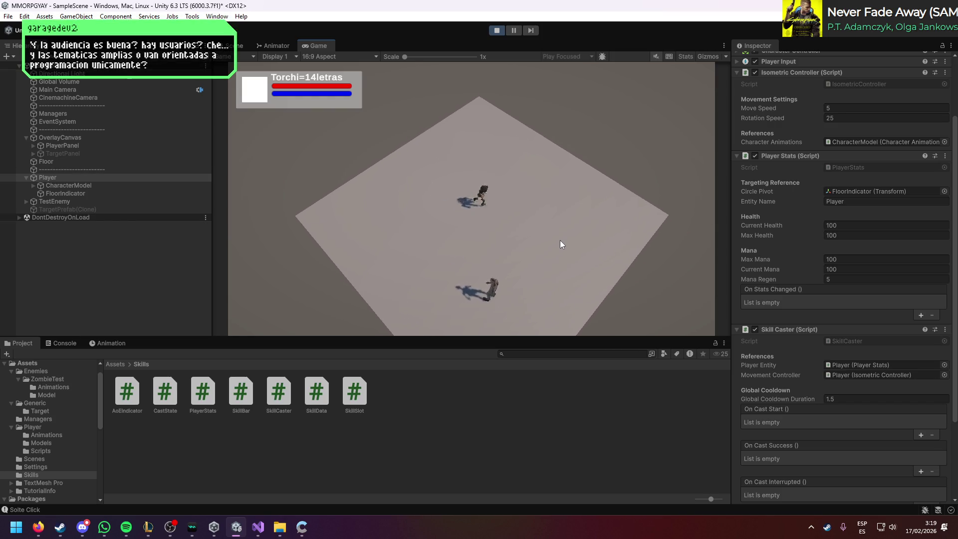
Step: Switch over to the TUMO website tab in Firefox
key(alt+Tab)
click(413, 170)
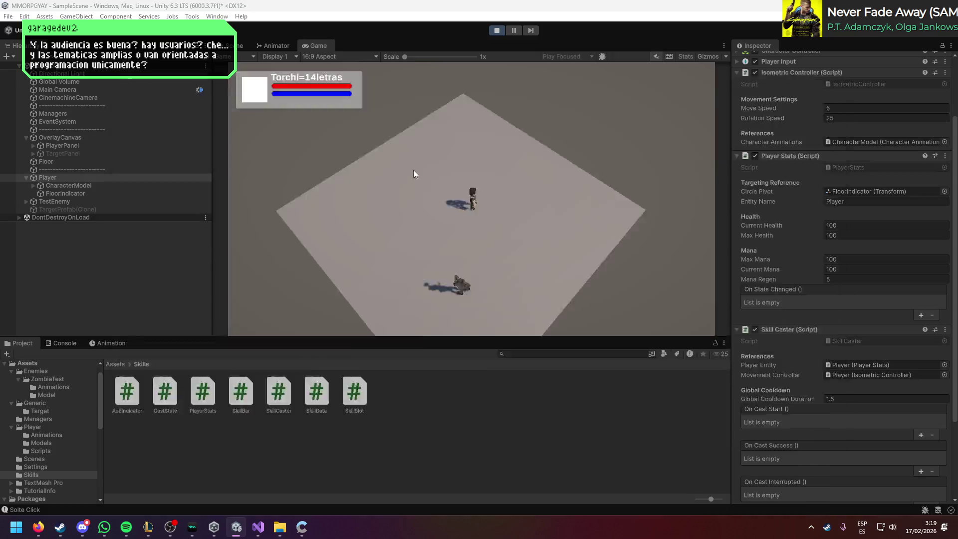
key(alt+Tab)
key(ctrl+Tab)
Step: Open the Nuestro Programa page via Más and scroll through the disciplines
scroll(375, 291, up, 5)
scroll(374, 290, down, 1)
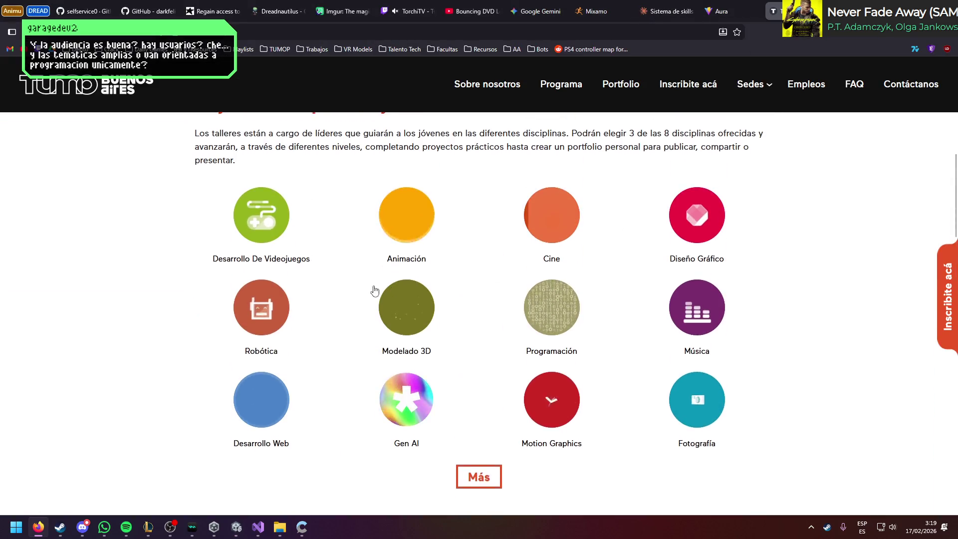
scroll(375, 291, down, 1)
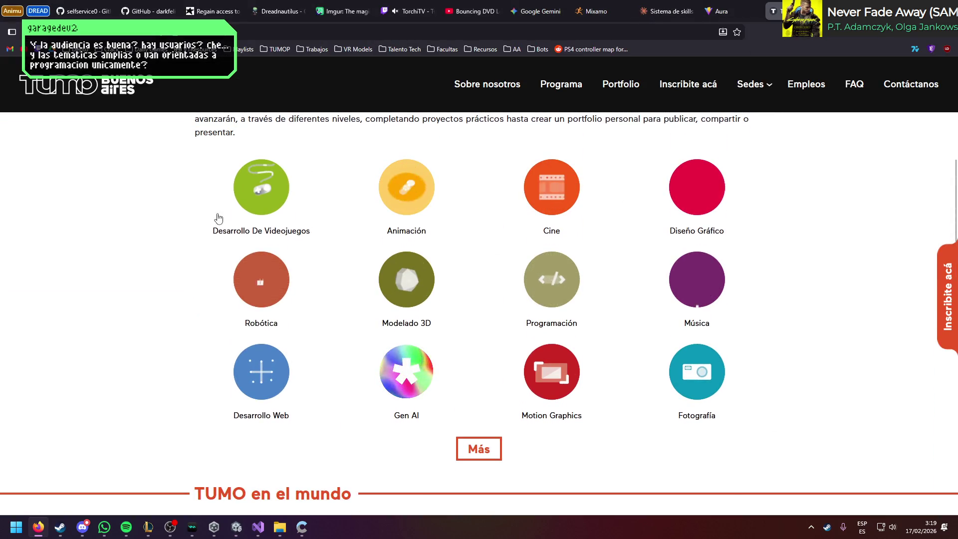
click(467, 447)
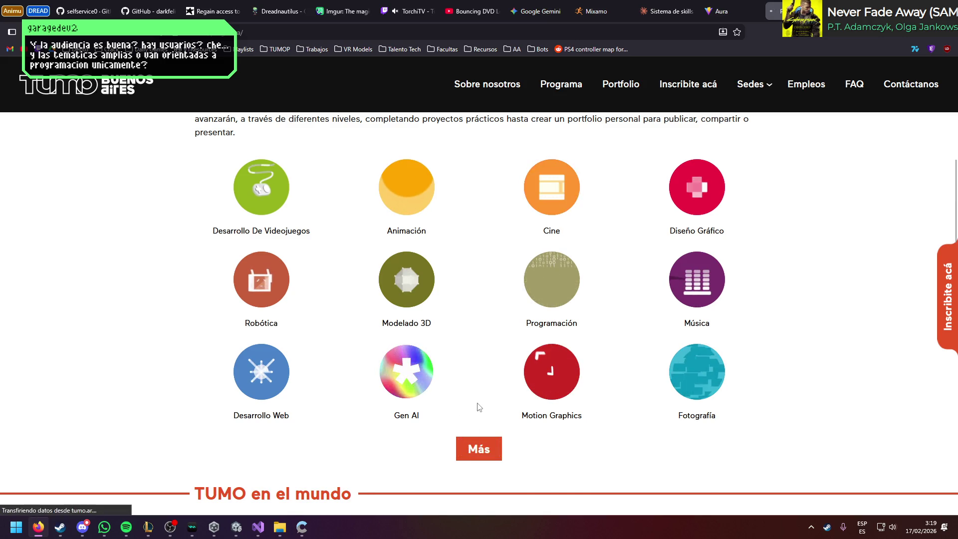
scroll(475, 399, down, 10)
scroll(380, 329, up, 2)
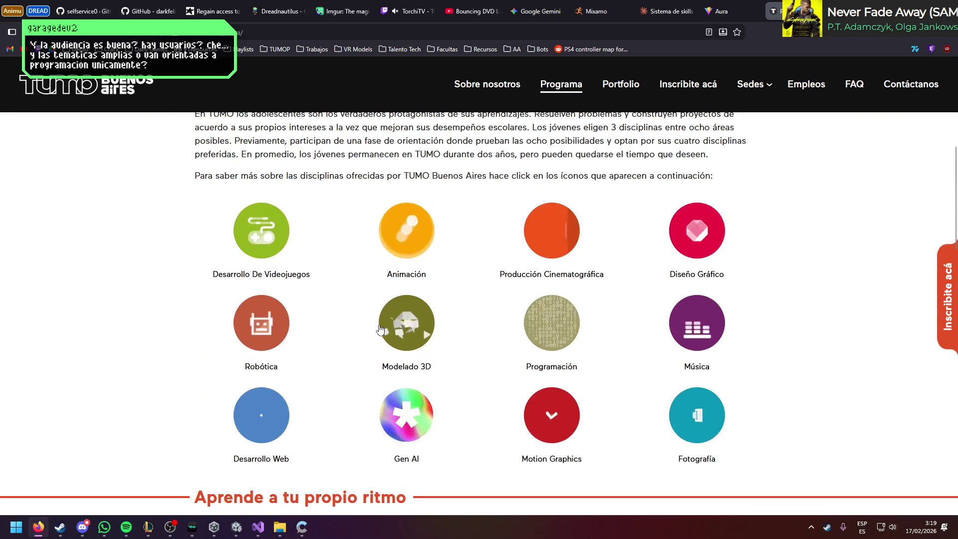
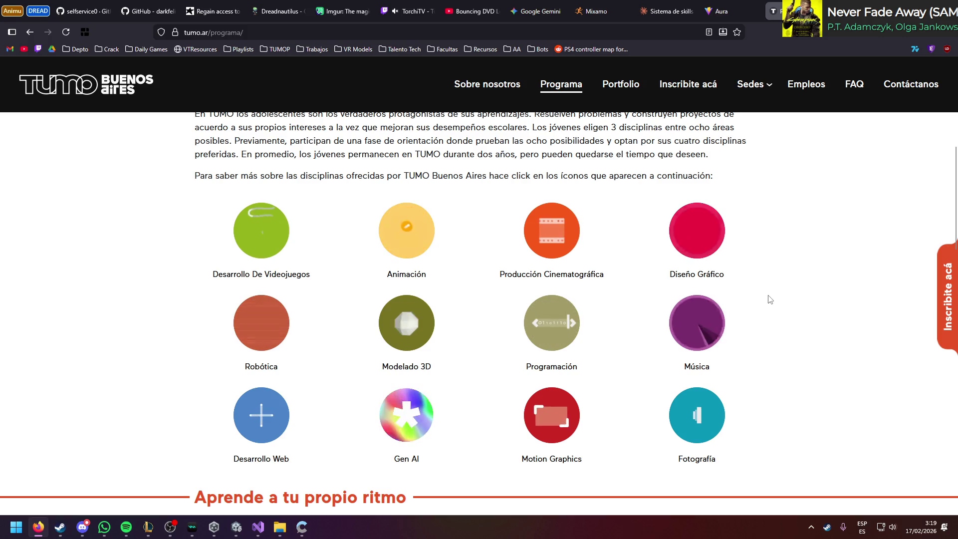
Step: Scroll down and back up through the tumo.ar/programa page in Firefox
scroll(770, 298, down, 7)
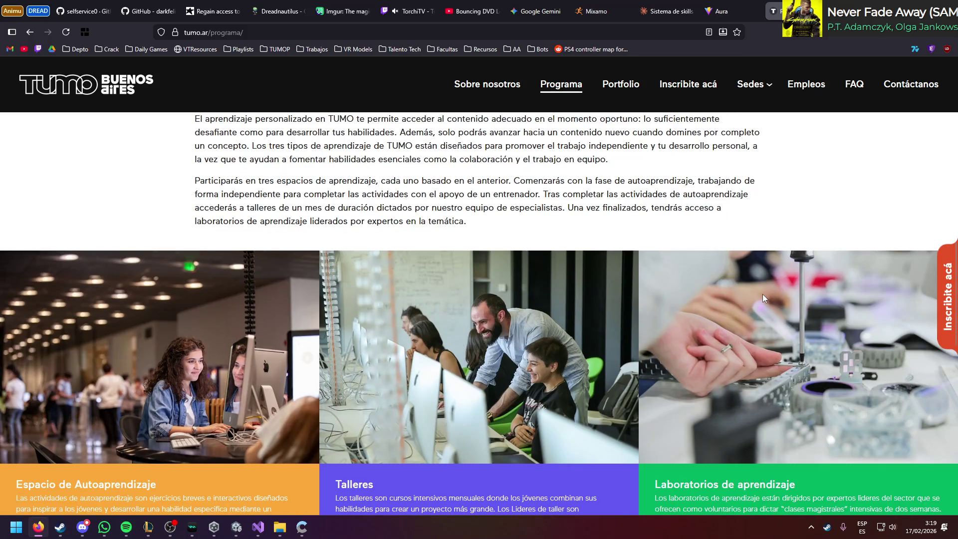
scroll(762, 298, down, 8)
scroll(690, 305, down, 3)
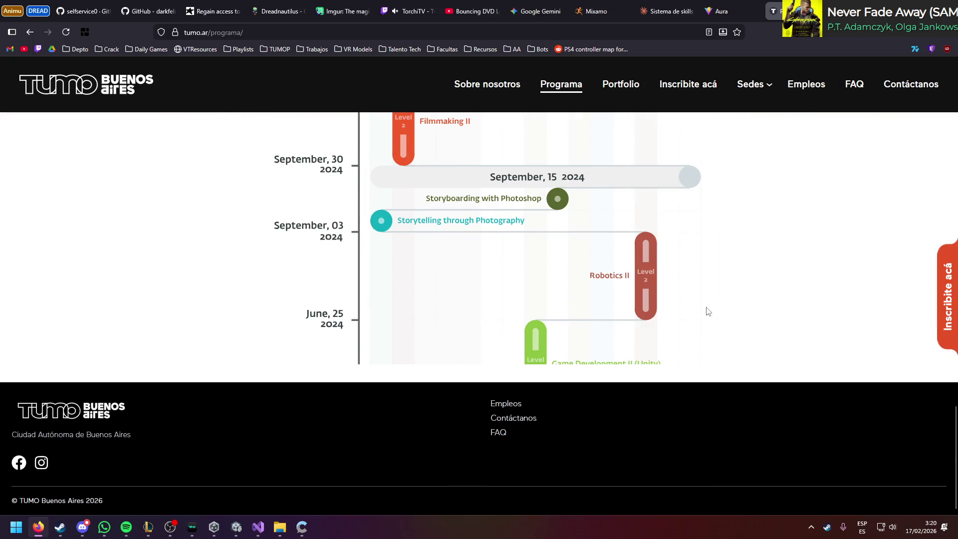
scroll(708, 311, down, 10)
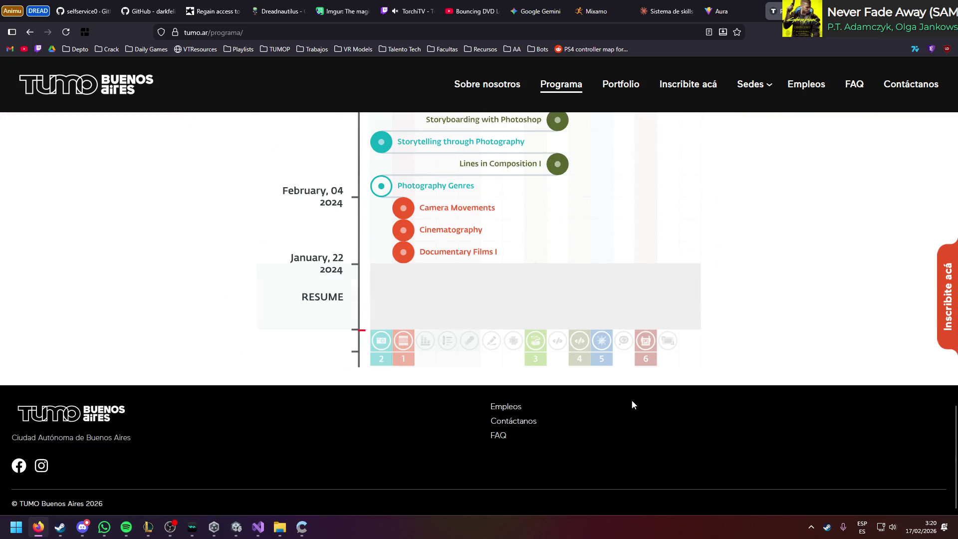
scroll(616, 279, up, 8)
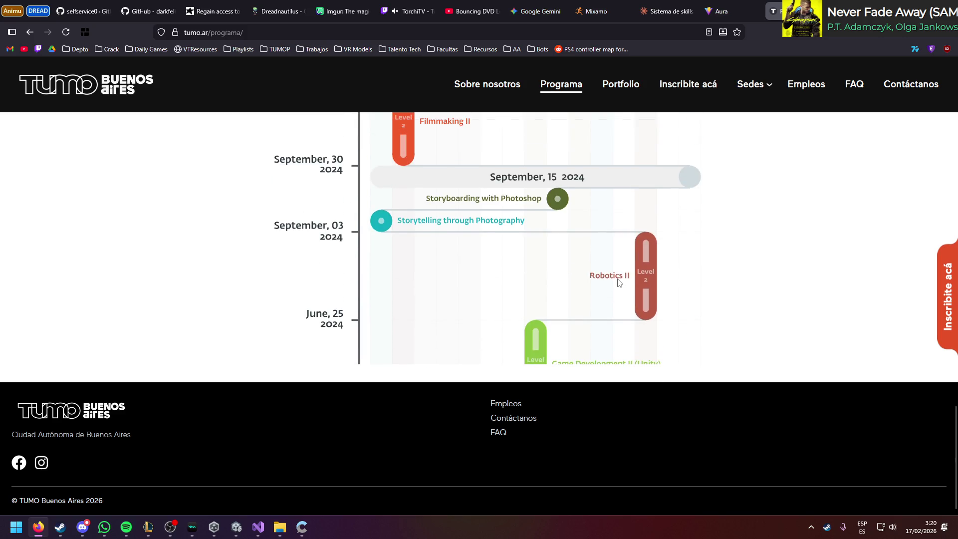
scroll(788, 322, up, 15)
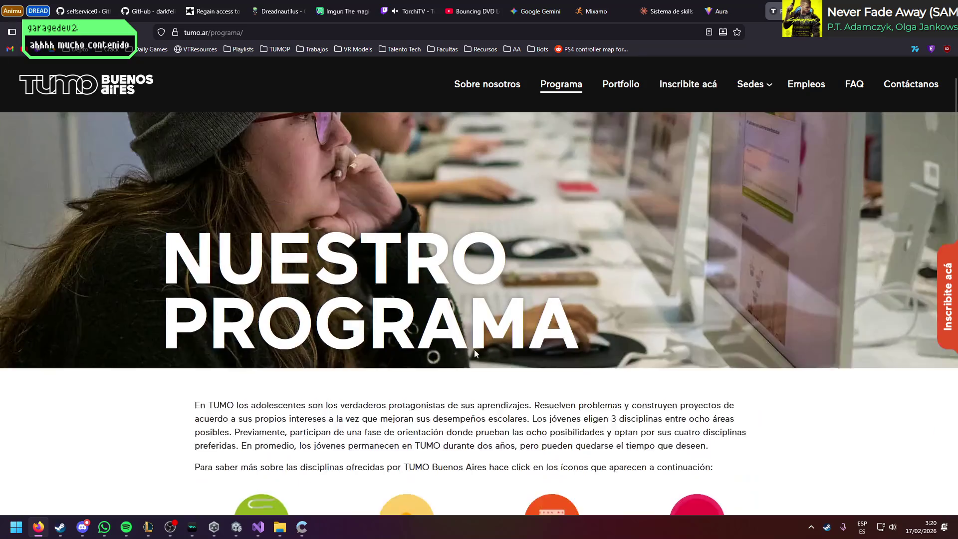
scroll(474, 349, up, 2)
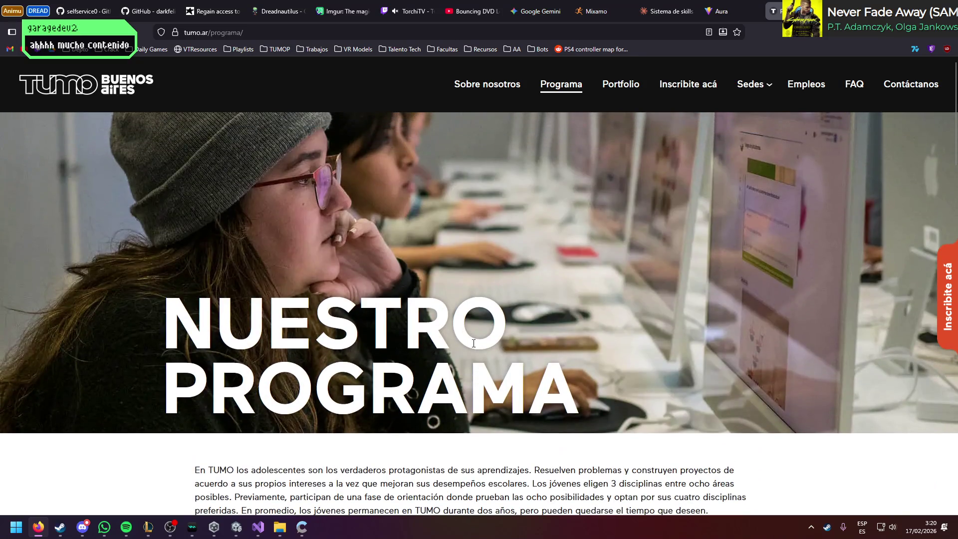
Step: Open the TUMO Portfolio page, then return to Unity and walk the player toward the enemy
click(631, 82)
scroll(587, 274, down, 5)
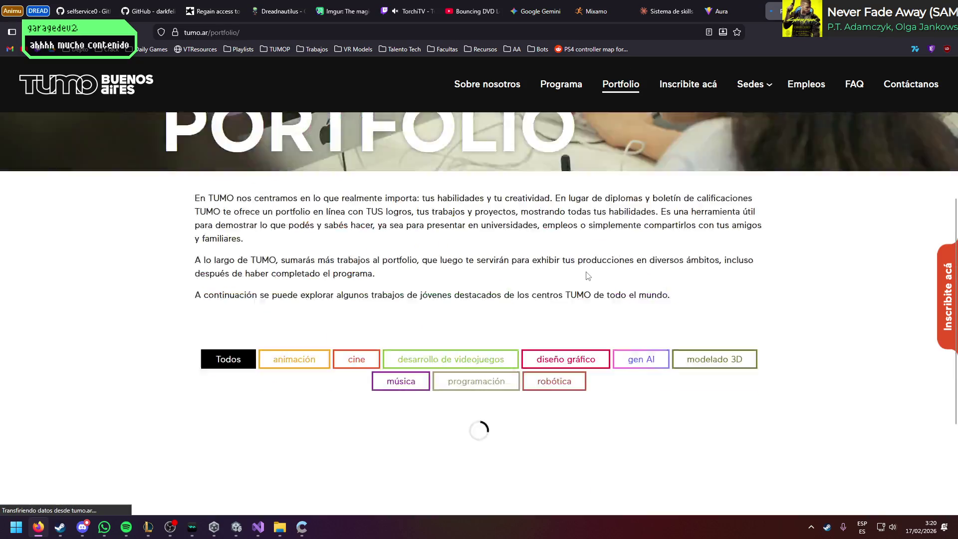
scroll(587, 275, up, 2)
key(alt+Tab)
key(s)
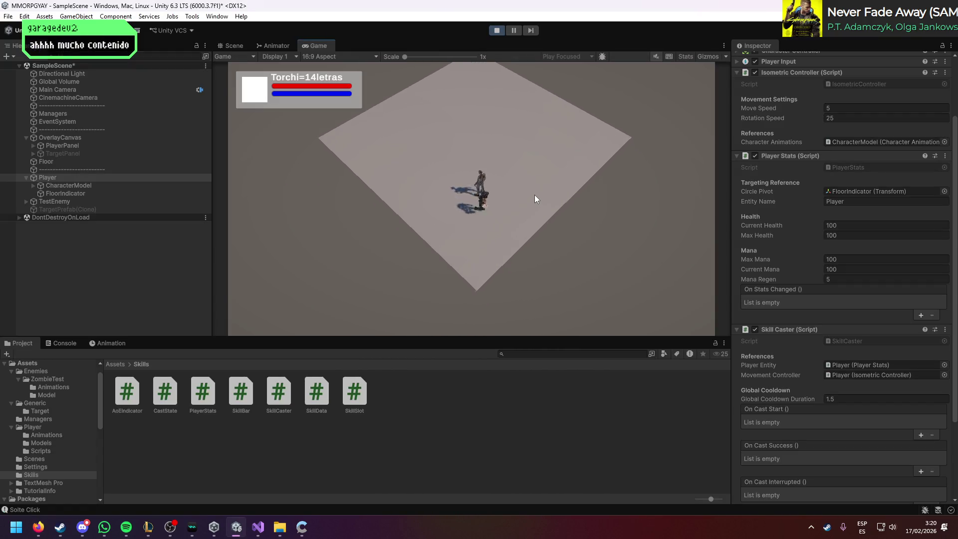
Step: Walk the player left and up around the test enemy with A and W, then go to the browser
key(a)
key(w)
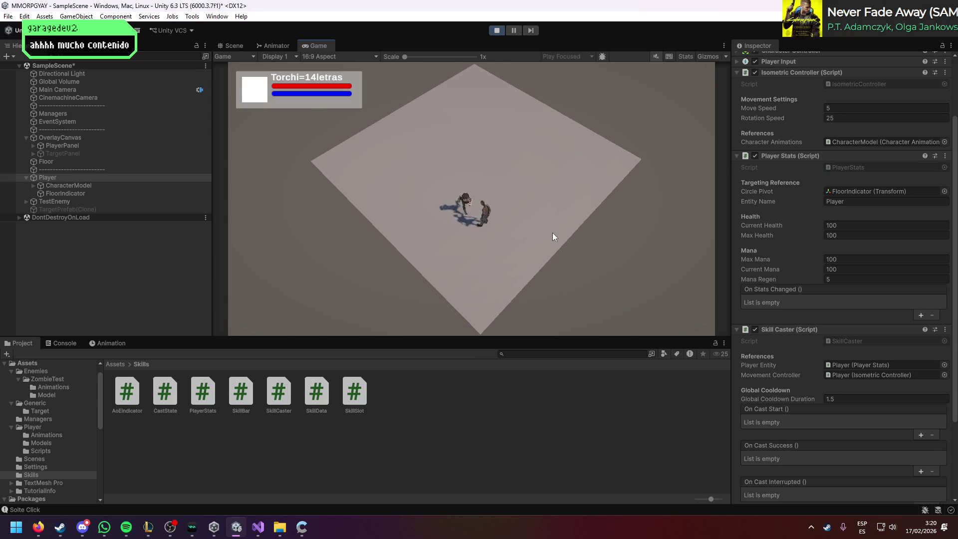
key(w)
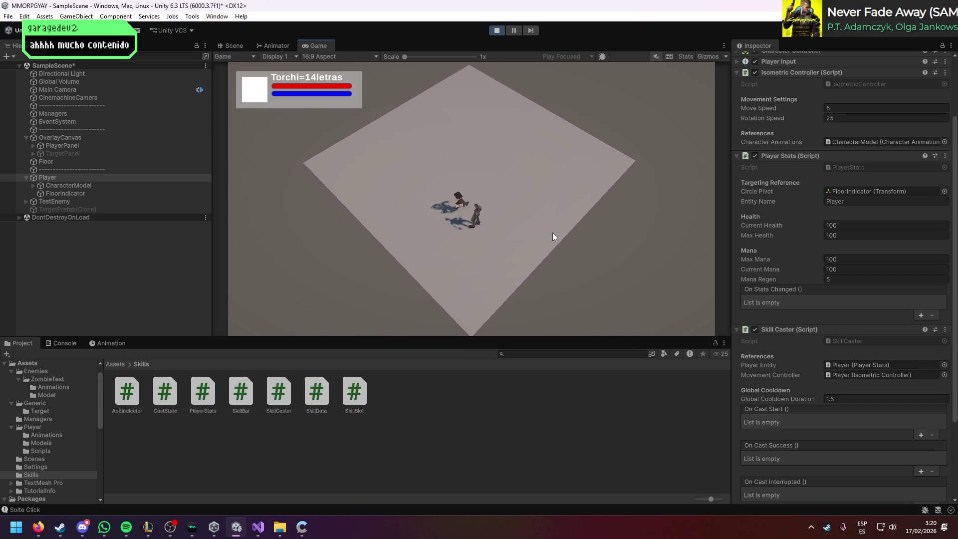
key(a)
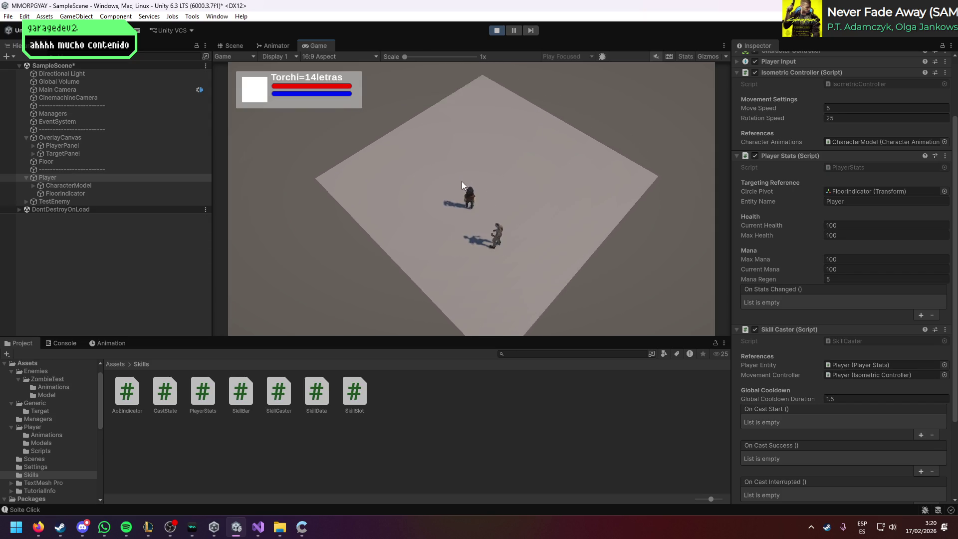
scroll(848, 295, down, 3)
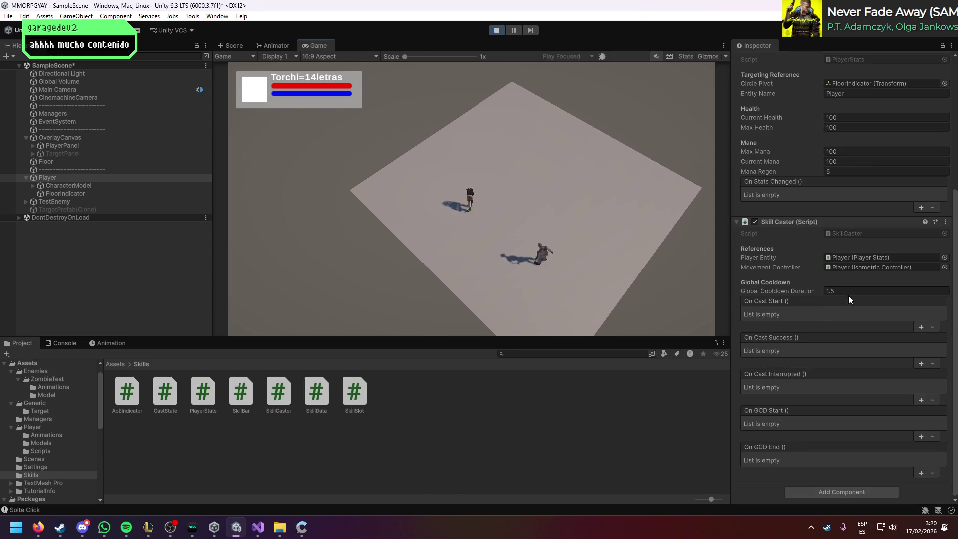
key(alt+Tab)
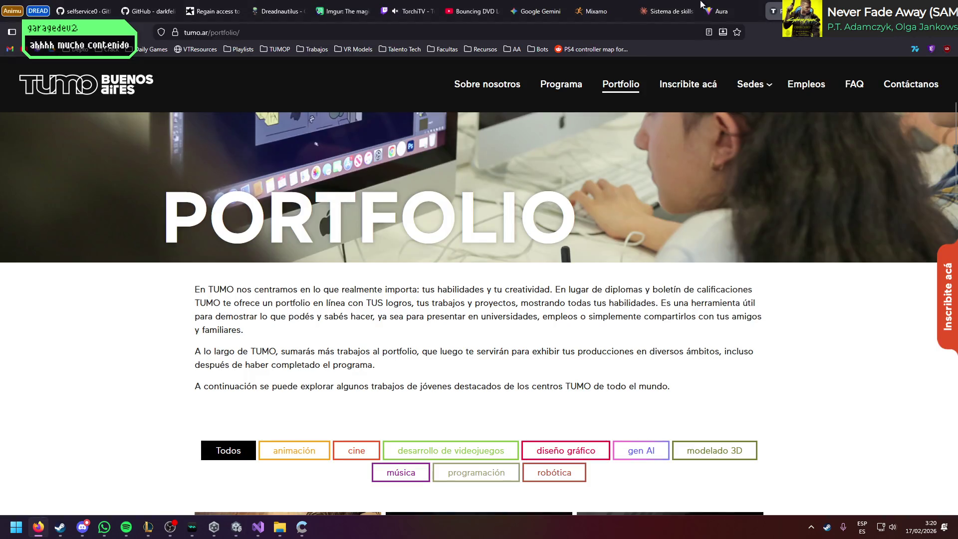
Step: Open the Sistema de skills chat and highlight the assignedSkills line in the Inspector setup notes
click(664, 11)
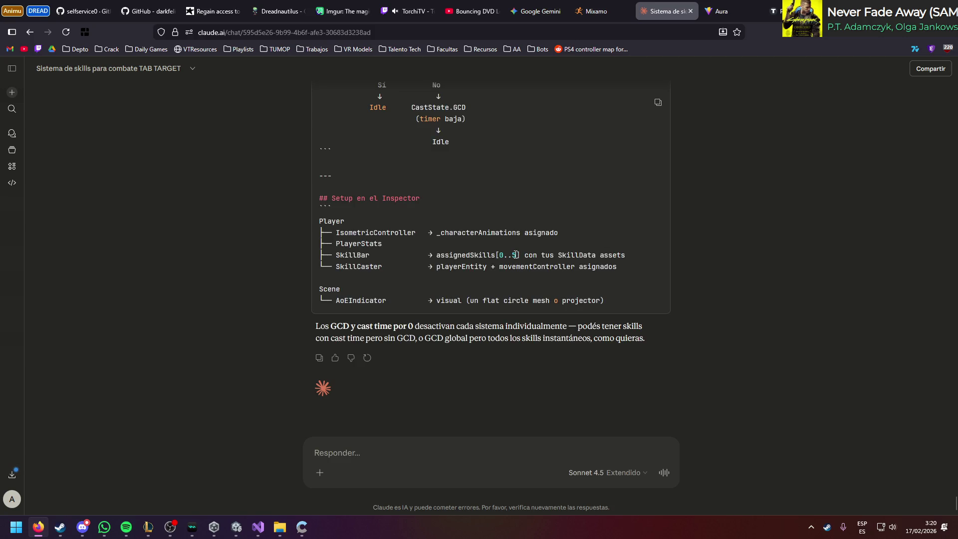
double_click(478, 255)
click(548, 228)
drag(594, 255, 513, 255)
drag(427, 255, 645, 257)
click(673, 260)
key(alt+Tab)
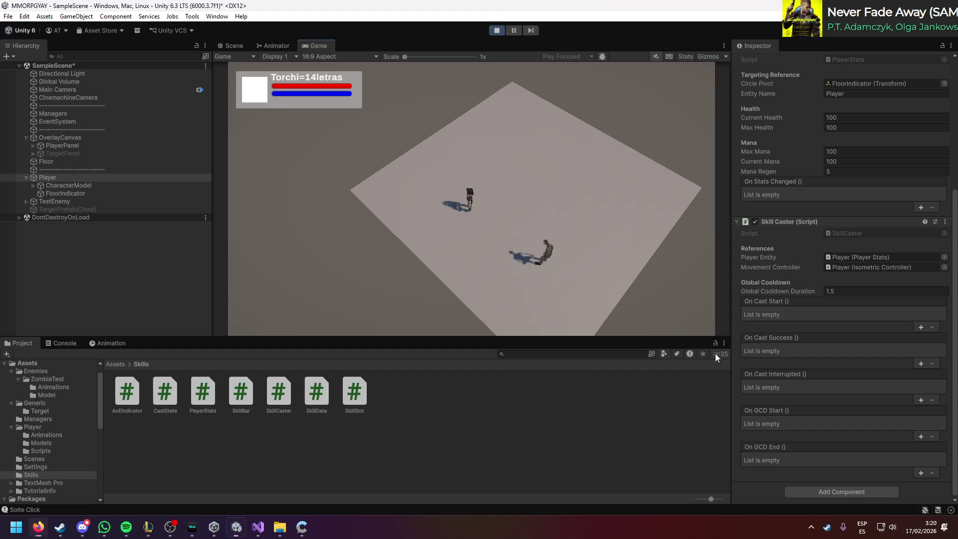
Step: Create a new Combat Skill asset named test in the Skills folder
right_click(408, 397)
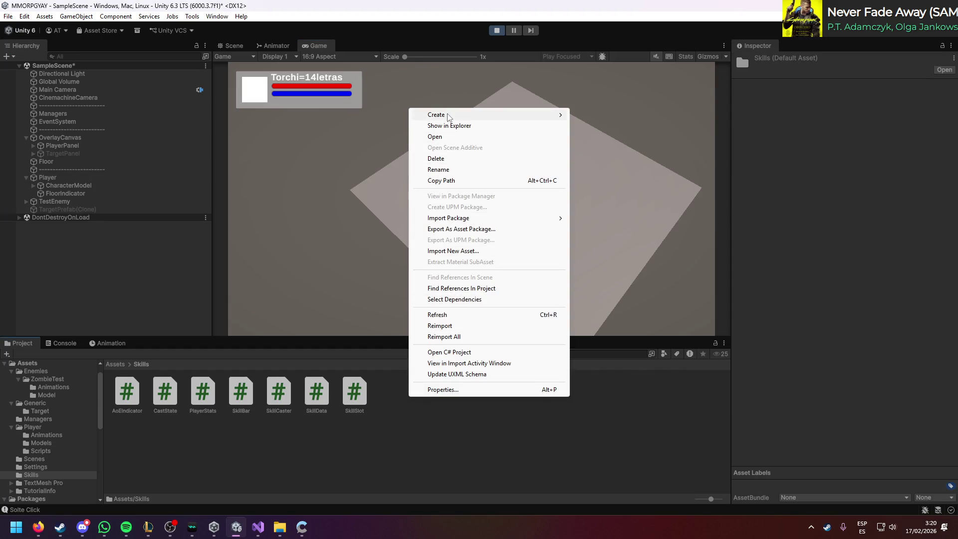
mouse_move(448, 117)
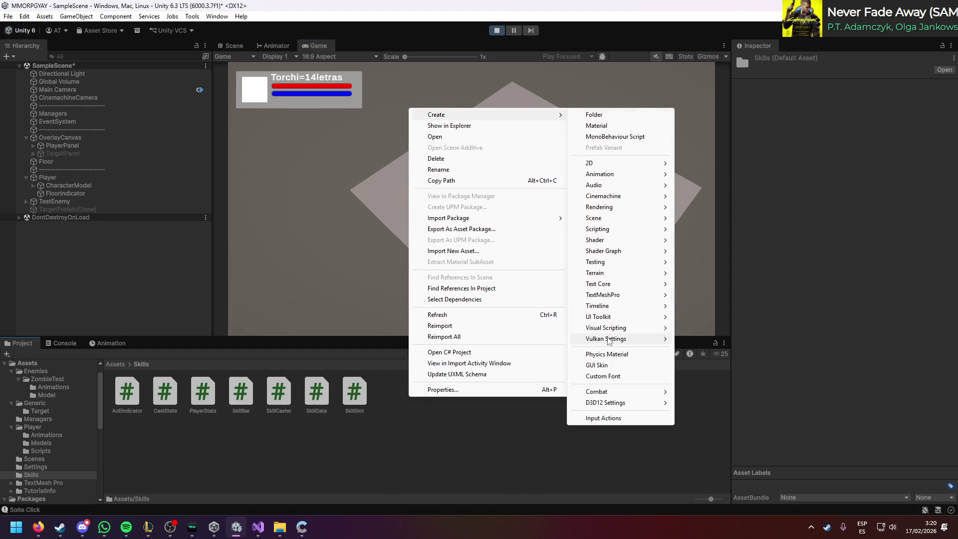
mouse_move(614, 394)
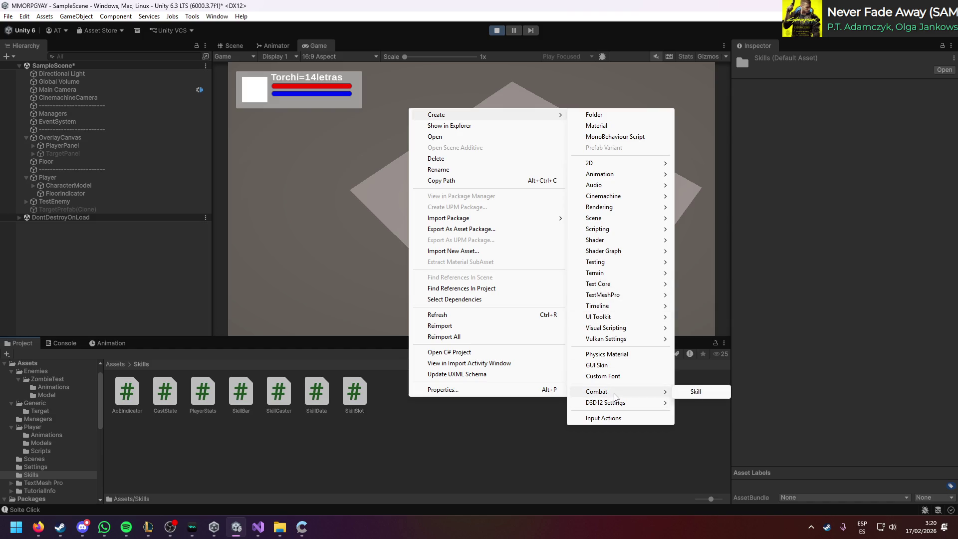
click(684, 394)
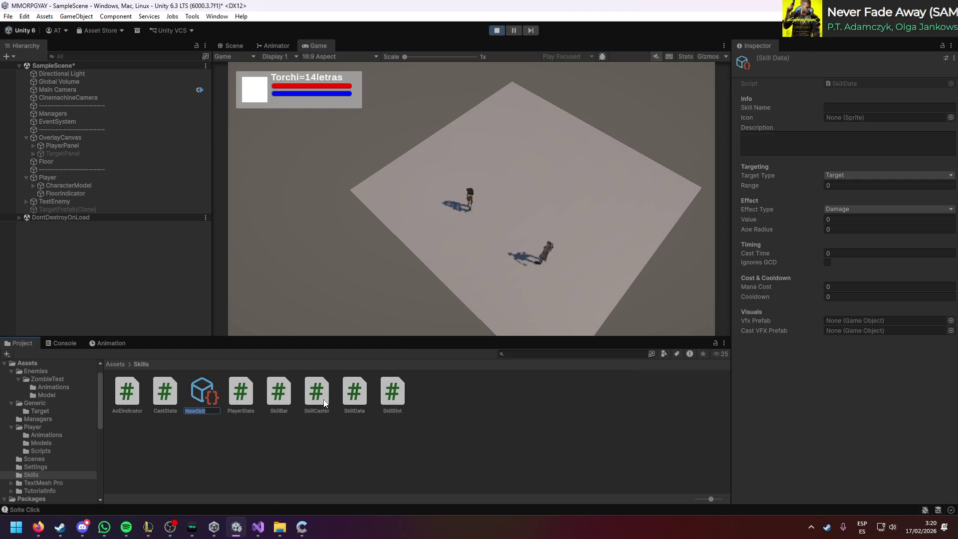
text(test)
key(Return)
Step: Give test target type Target, value 5, range 25, cast time 1 and mana cost 55
text(caca)
click(834, 176)
click(815, 387)
click(843, 377)
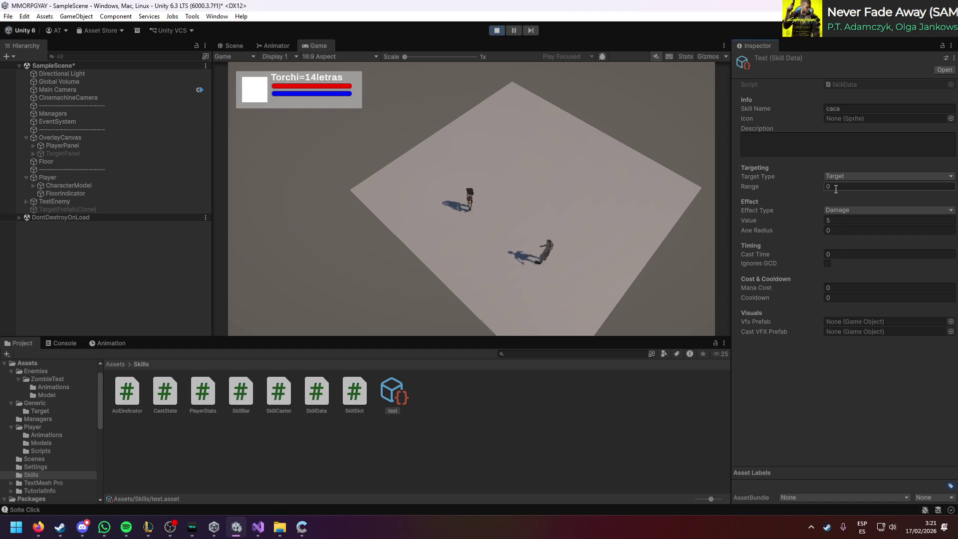
text(25)
click(795, 424)
click(840, 254)
text(1)
click(840, 405)
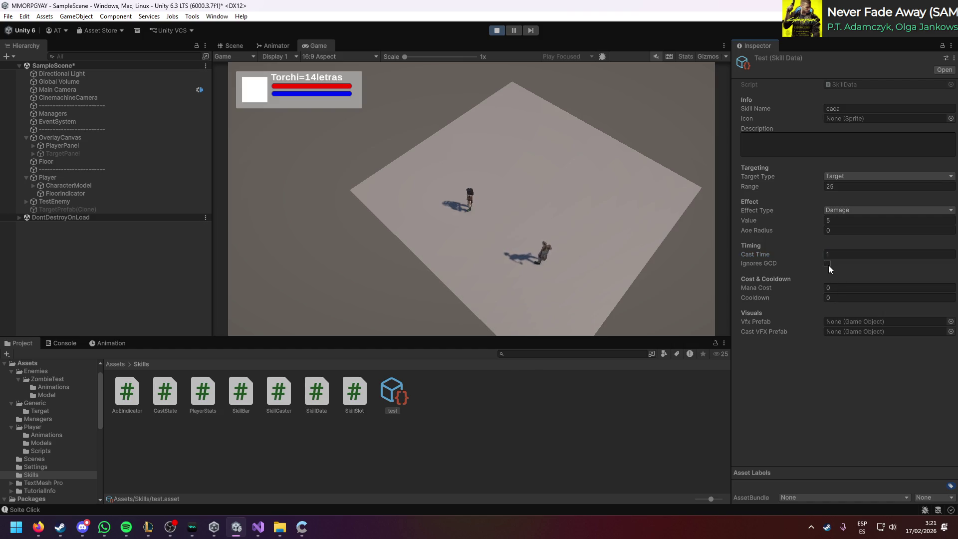
click(826, 288)
text(5)
click(828, 395)
Step: After checking the chat, set the test skill's icon to the Background sprite
key(alt+Tab)
scroll(296, 355, down, 1)
key(alt+Tab)
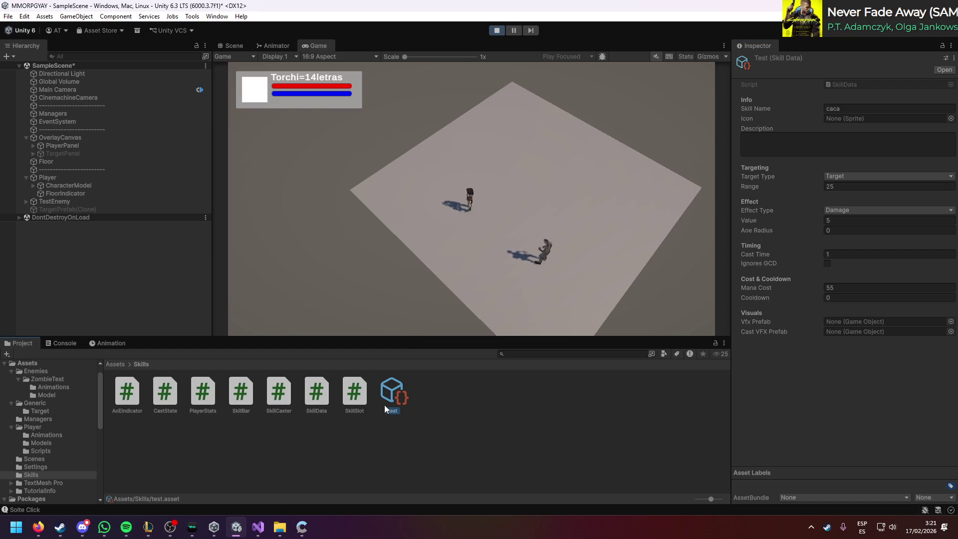
click(865, 120)
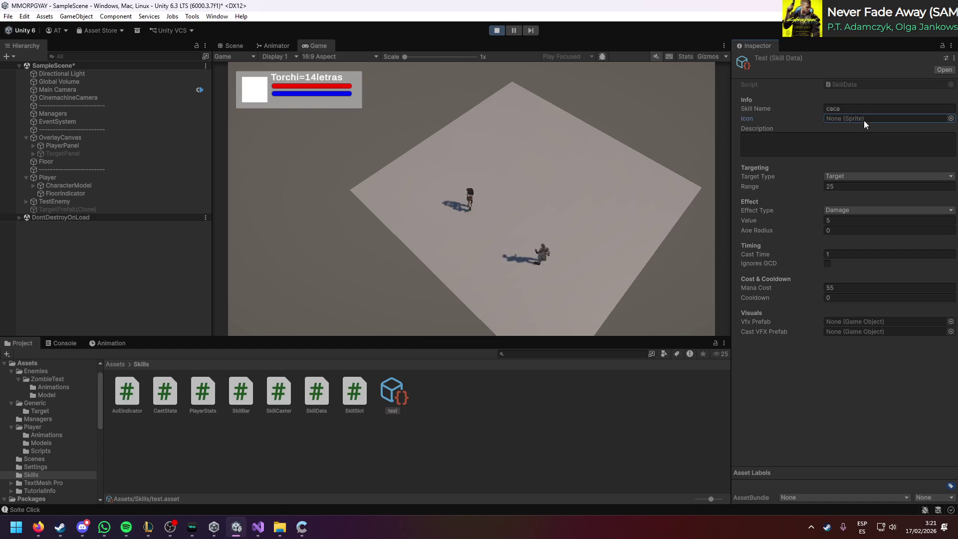
click(950, 118)
double_click(887, 152)
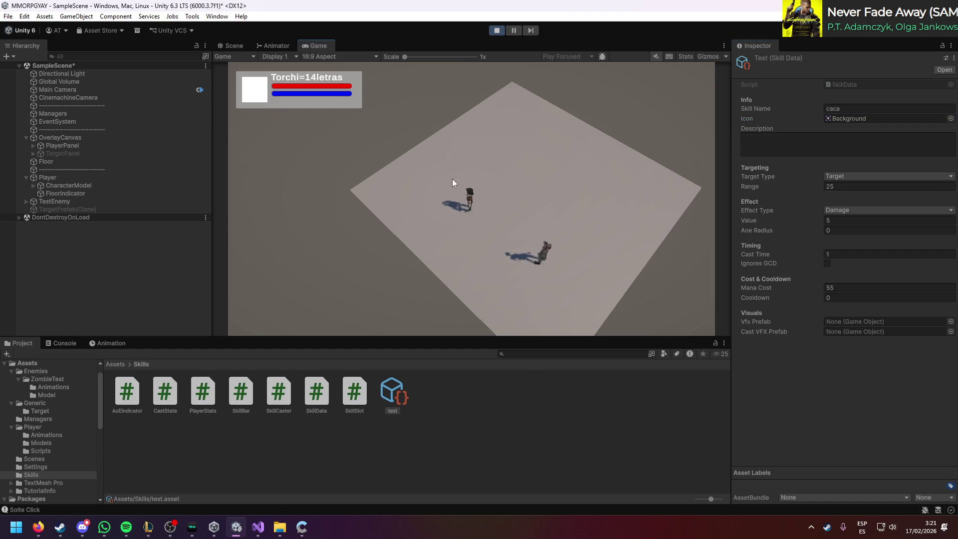
click(100, 270)
Step: Inspect the SkillSlot and SkillBar script code in the Project window
right_click(100, 271)
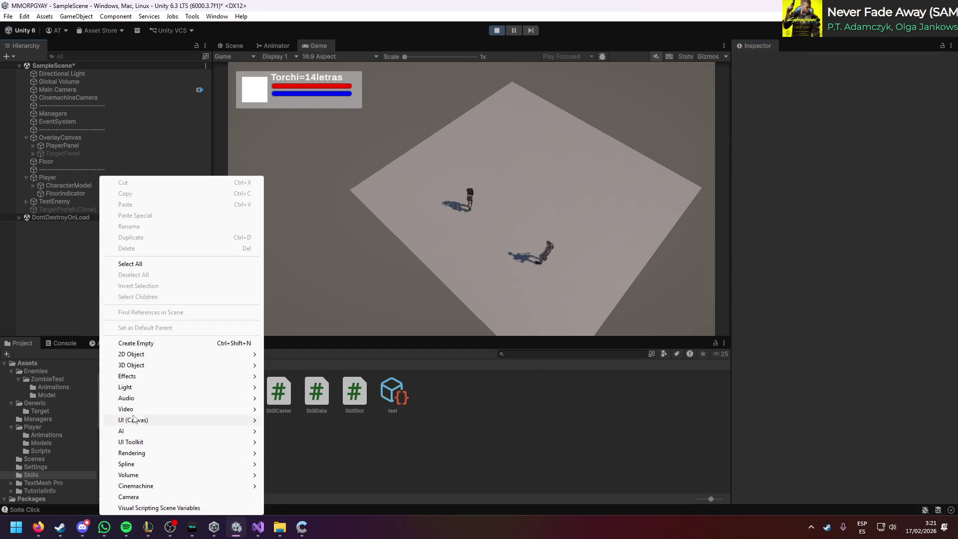
click(62, 265)
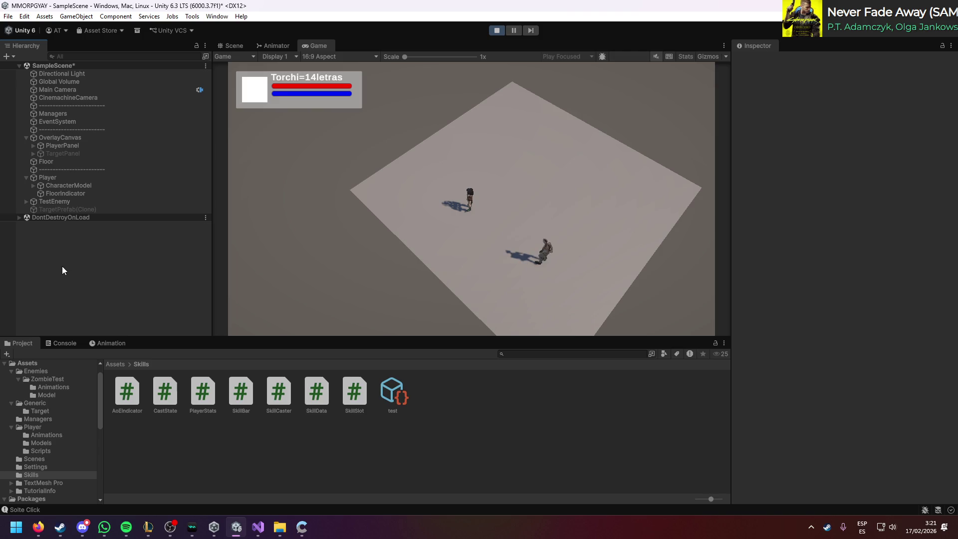
click(352, 398)
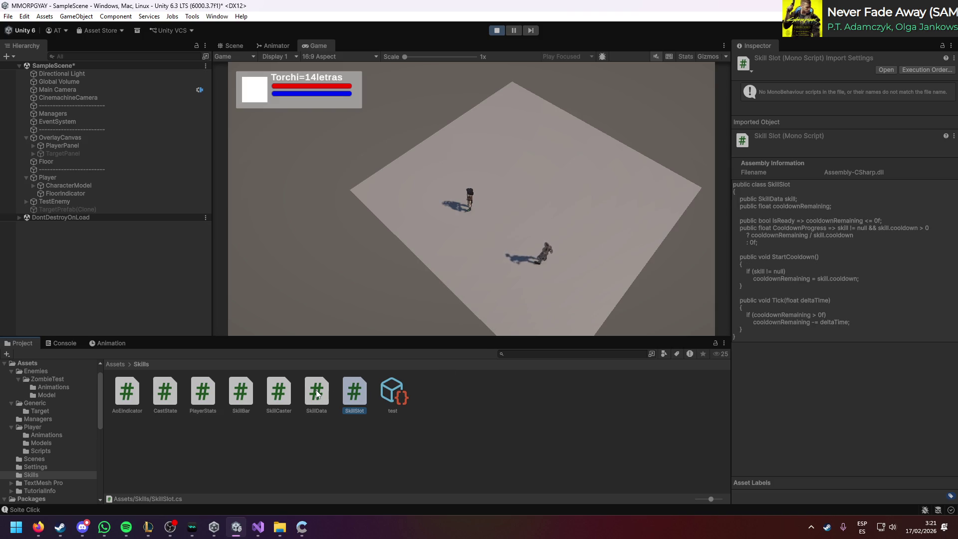
click(244, 396)
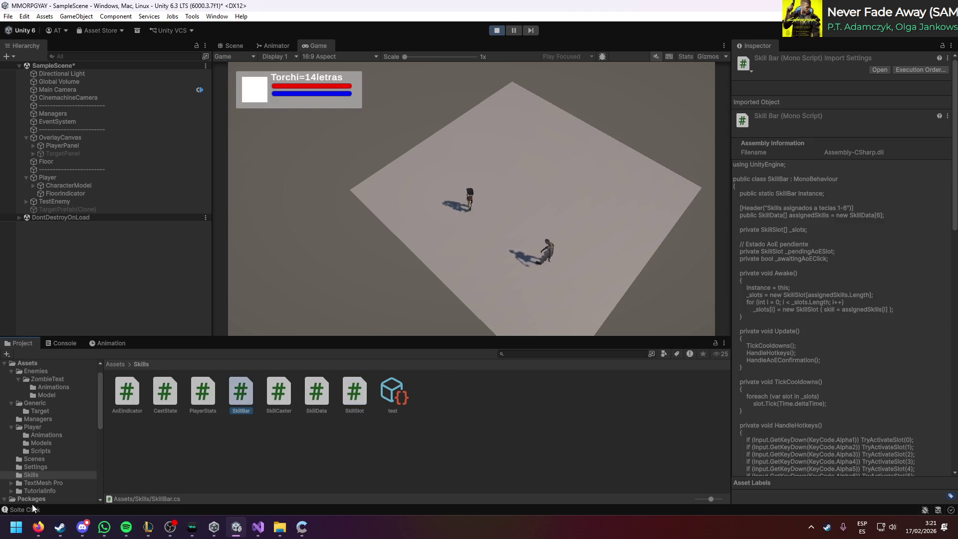
Step: Scroll to the casting, interrupt and GCD state diagram in the Claude chat
click(38, 526)
scroll(292, 348, up, 10)
scroll(414, 276, down, 5)
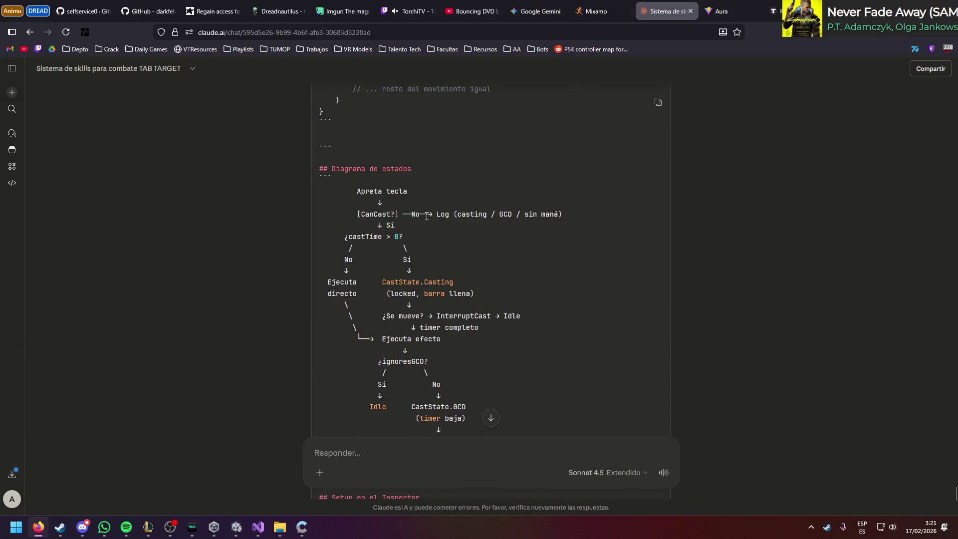
Step: Scroll to Claude's Inspector setup notes, then return to Unity's Hierarchy via Visual Studio
scroll(484, 259, down, 2)
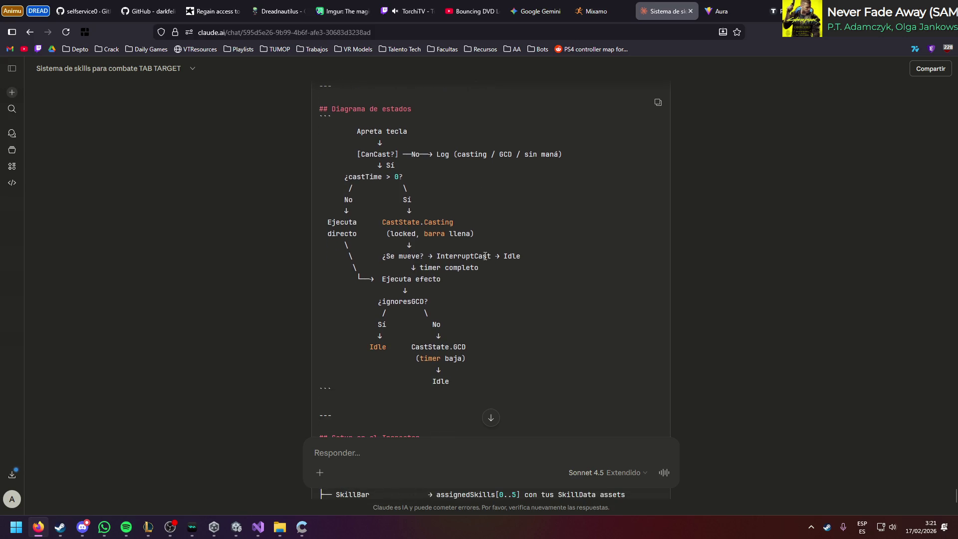
scroll(498, 232, down, 4)
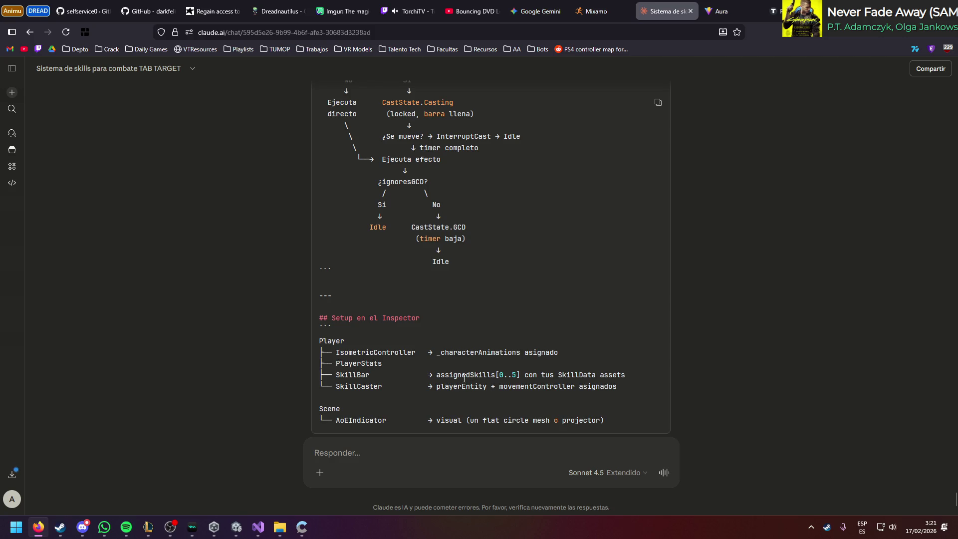
click(259, 527)
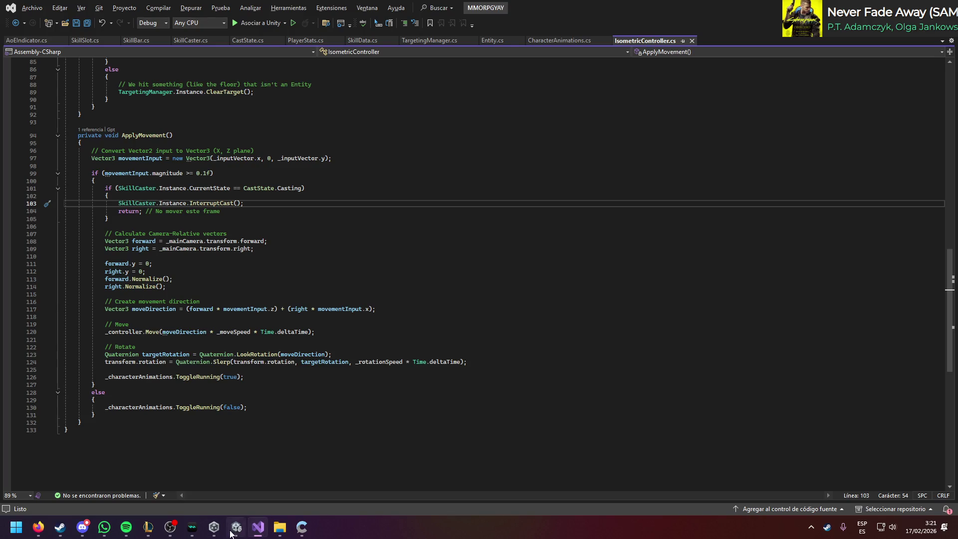
click(231, 532)
right_click(94, 236)
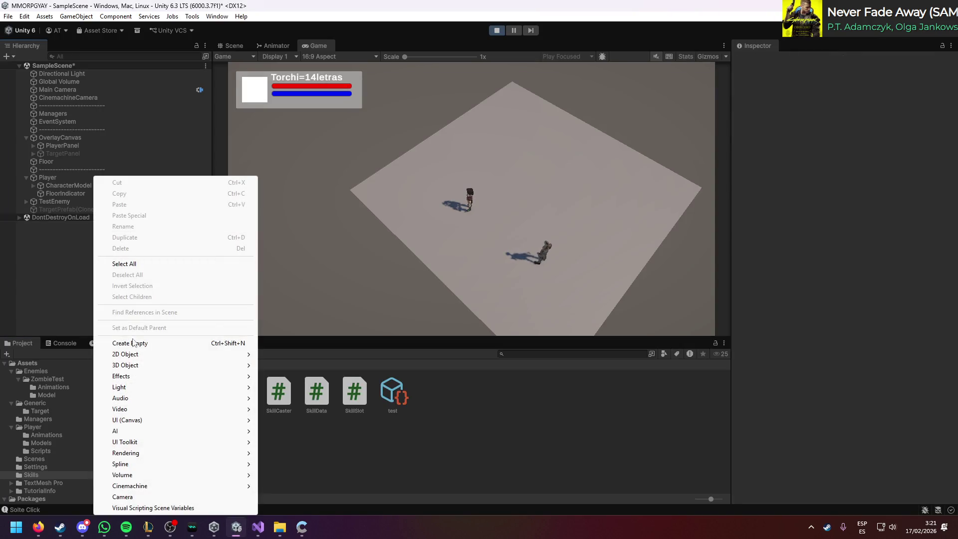
Step: Create an empty GameObject and add the SkillBar script to it
click(133, 343)
key(Return)
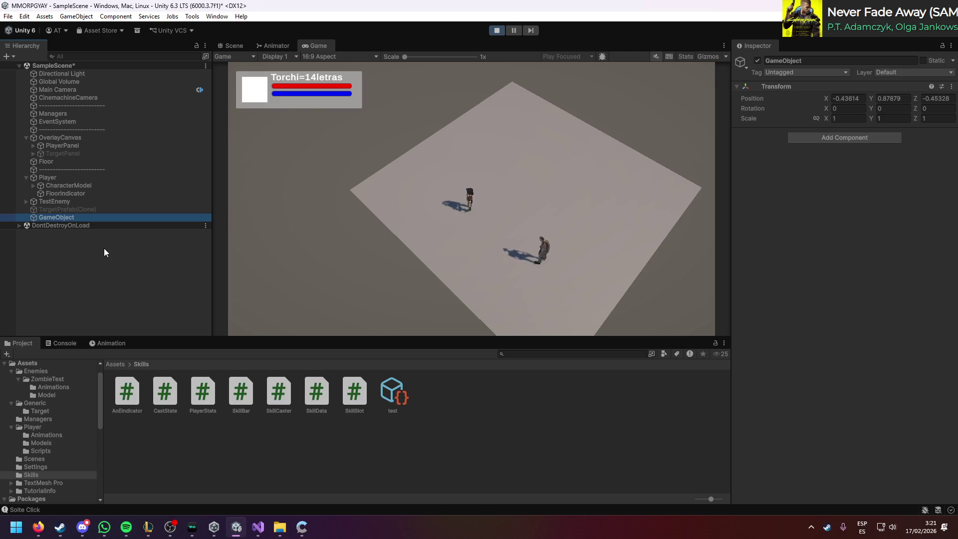
drag(241, 394, 787, 296)
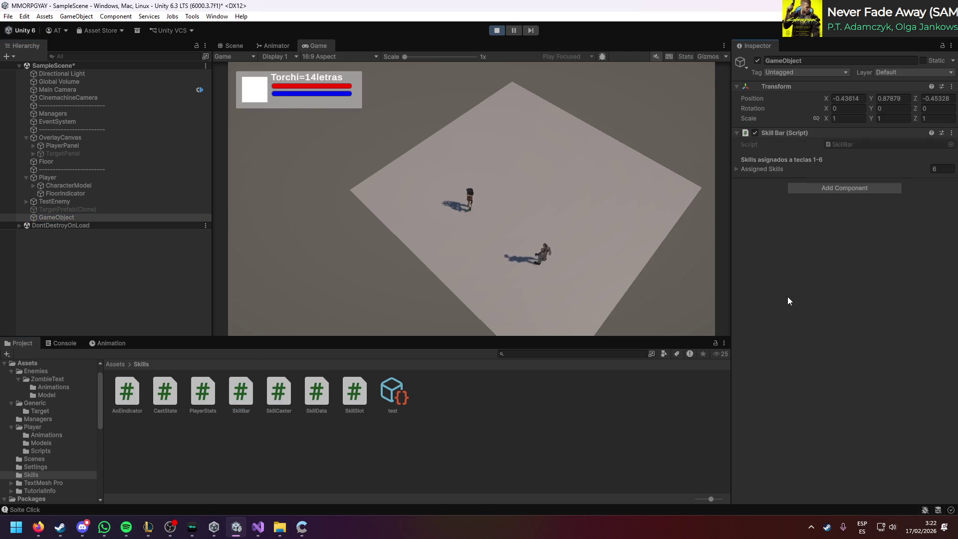
click(775, 172)
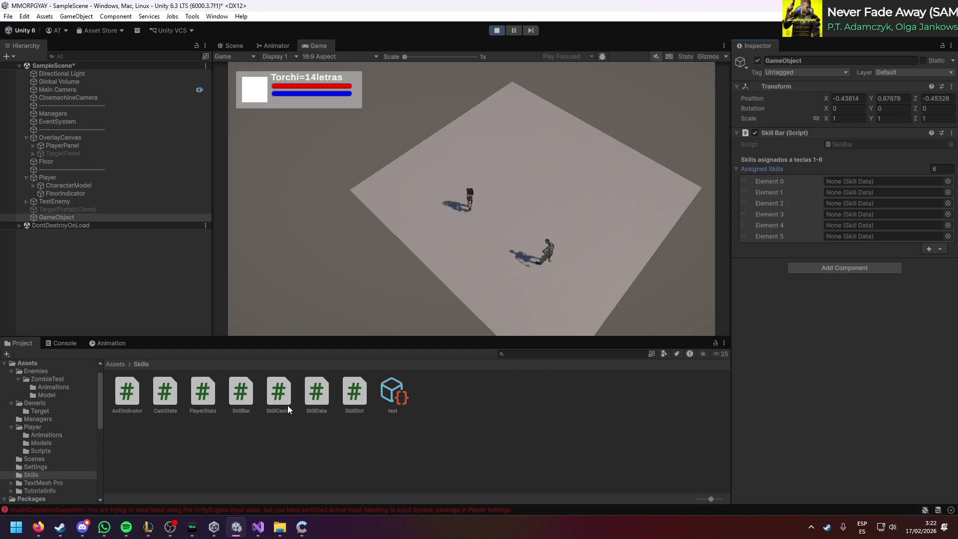
click(205, 509)
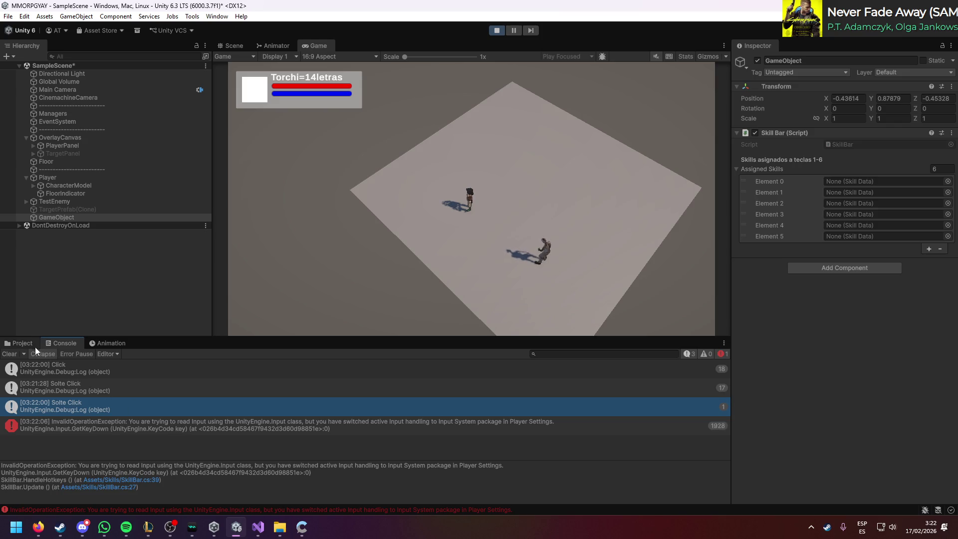
click(21, 344)
drag(310, 396, 814, 362)
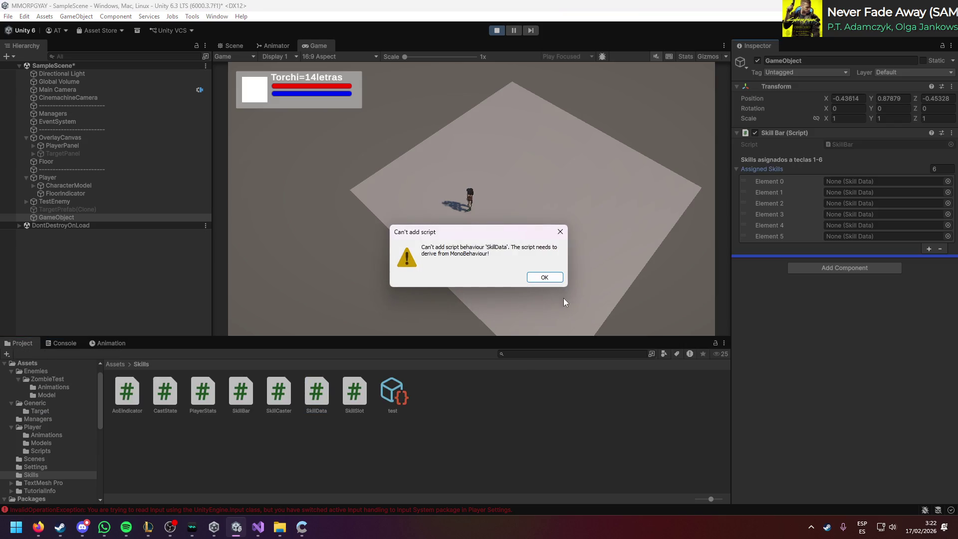
click(544, 279)
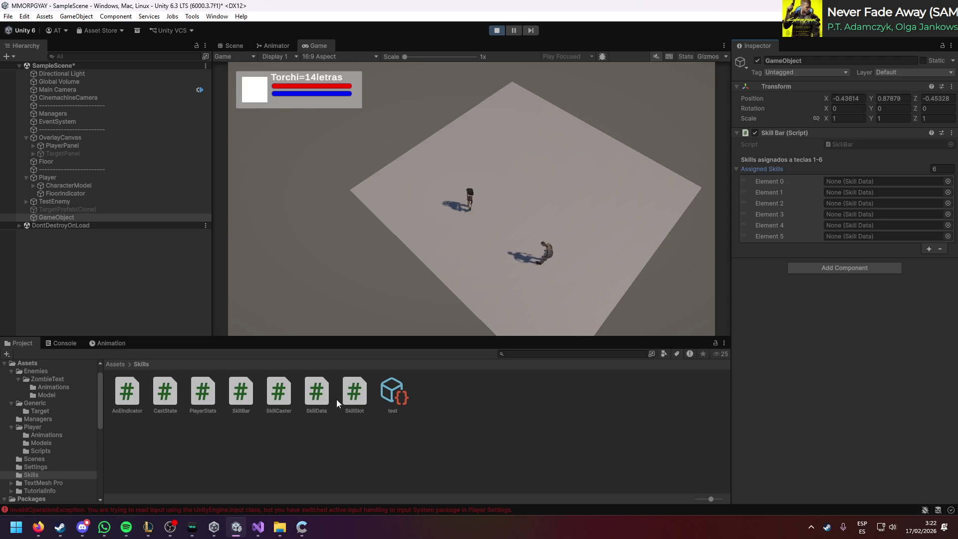
Step: Put the test skill in Element 0, target TestEnemy in the running game, then stop play mode
mouse_move(525, 332)
mouse_down()
mouse_move(837, 175)
mouse_move(855, 178)
mouse_move(842, 180)
mouse_up()
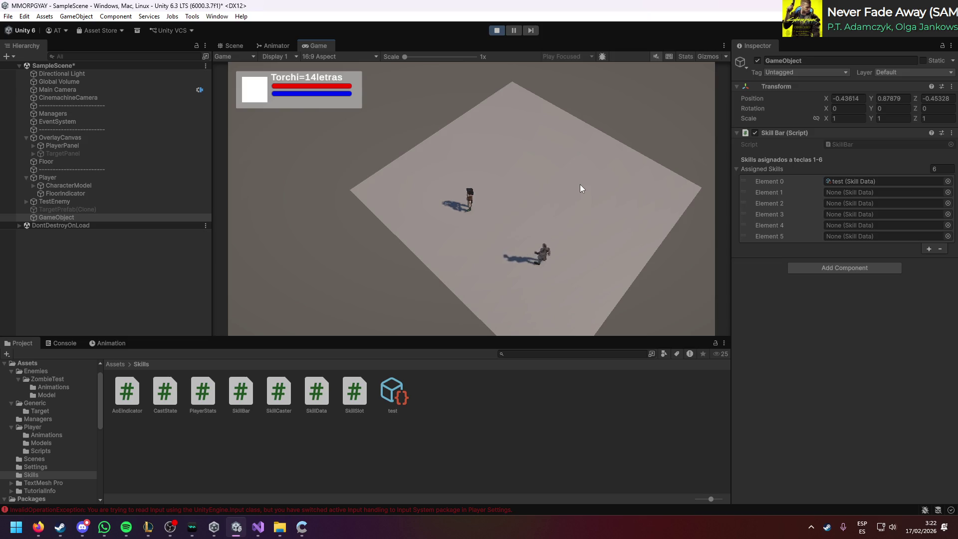
click(539, 263)
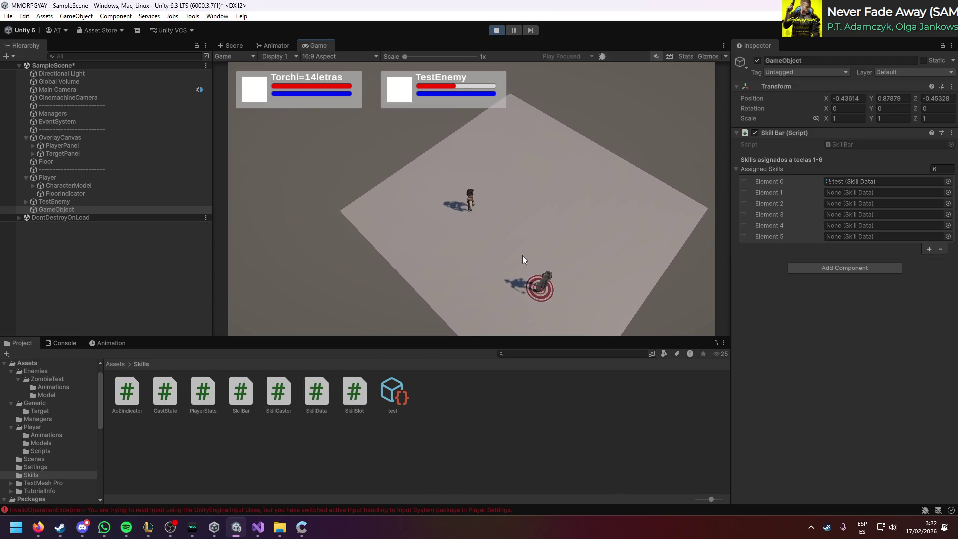
click(496, 31)
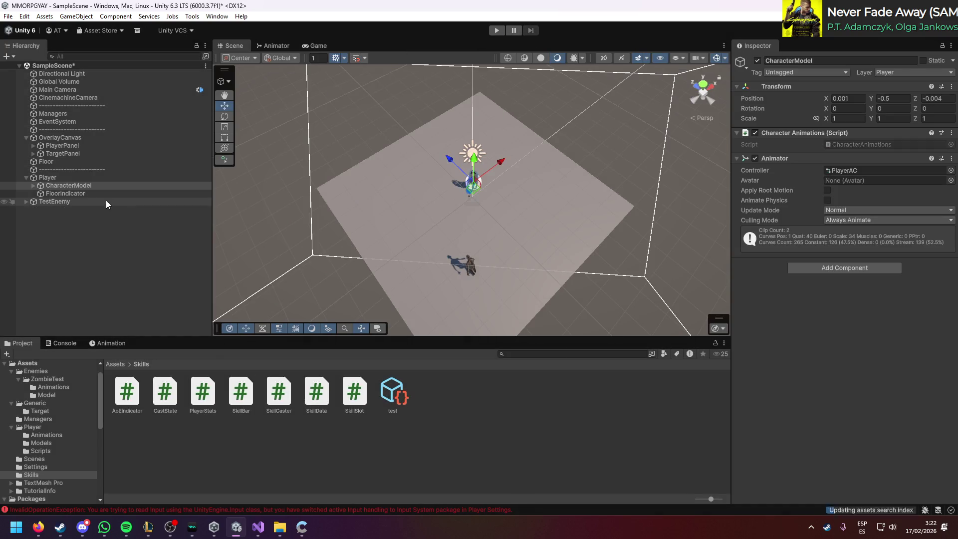
click(143, 245)
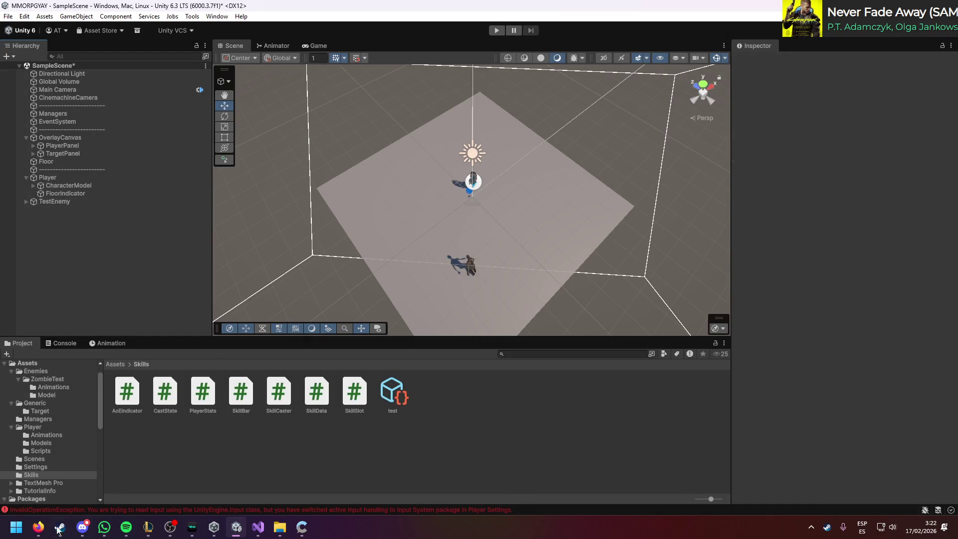
click(39, 526)
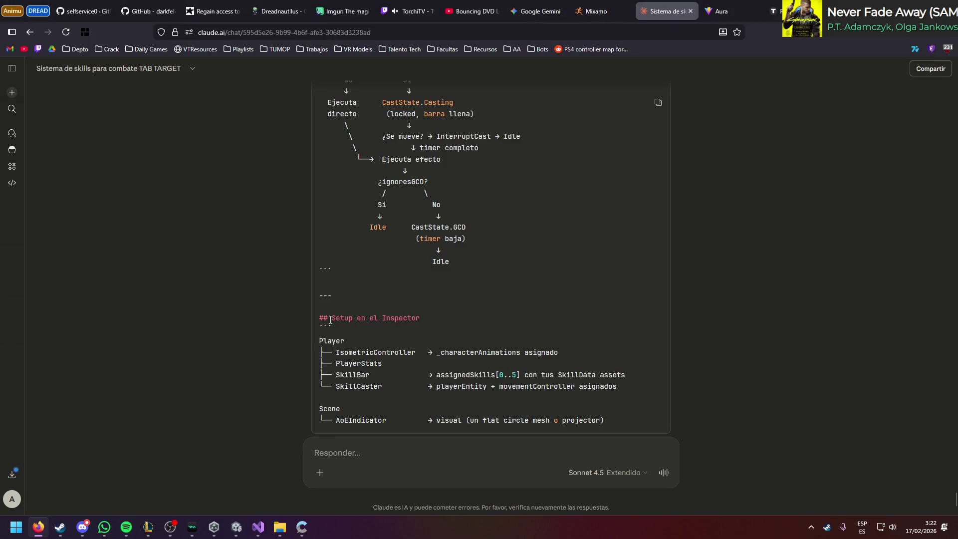
click(236, 527)
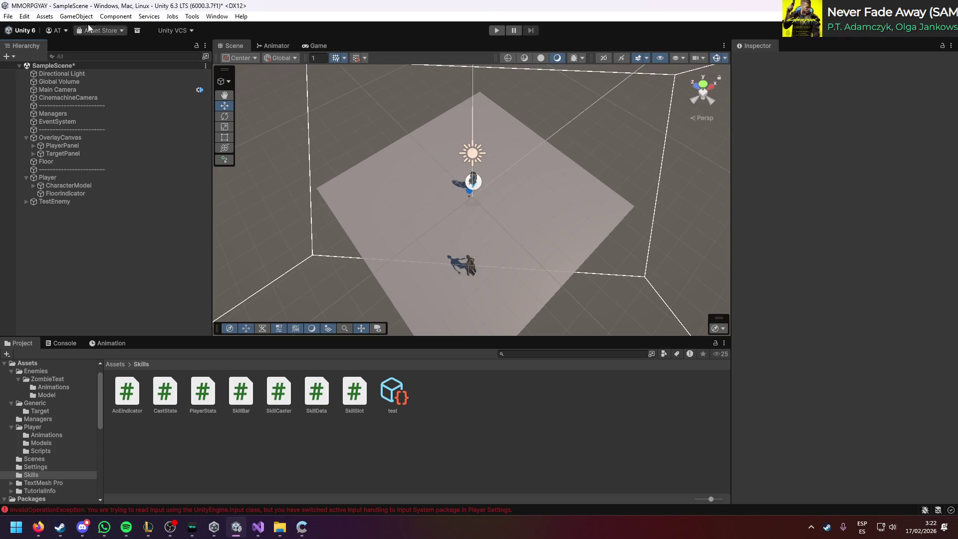
click(24, 15)
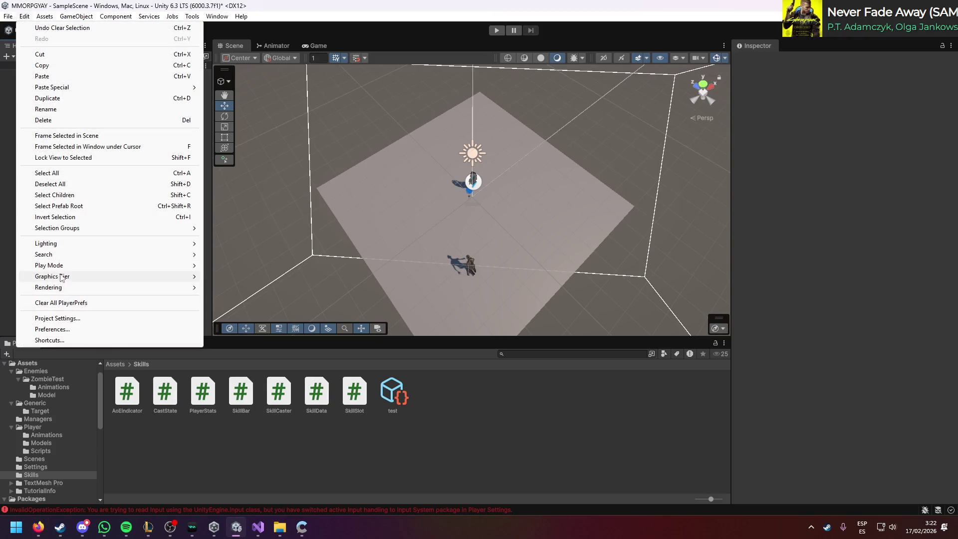
Step: Add a new action named Alpha1 to the Player map in the Input System settings
click(57, 318)
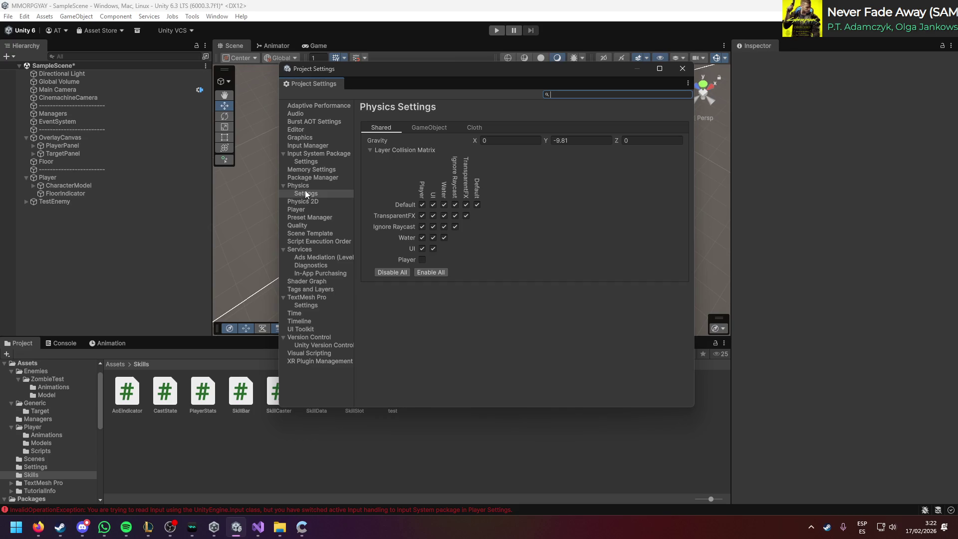
click(312, 154)
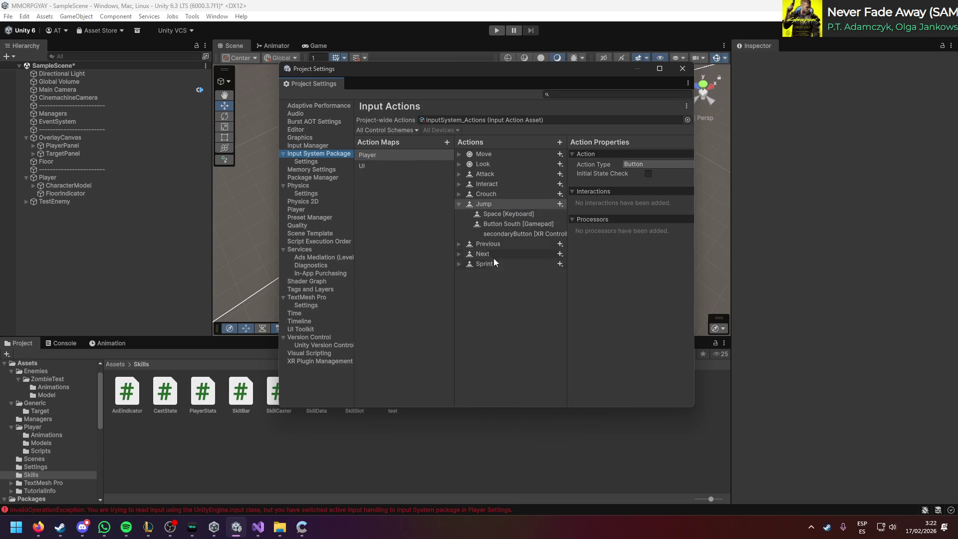
click(460, 204)
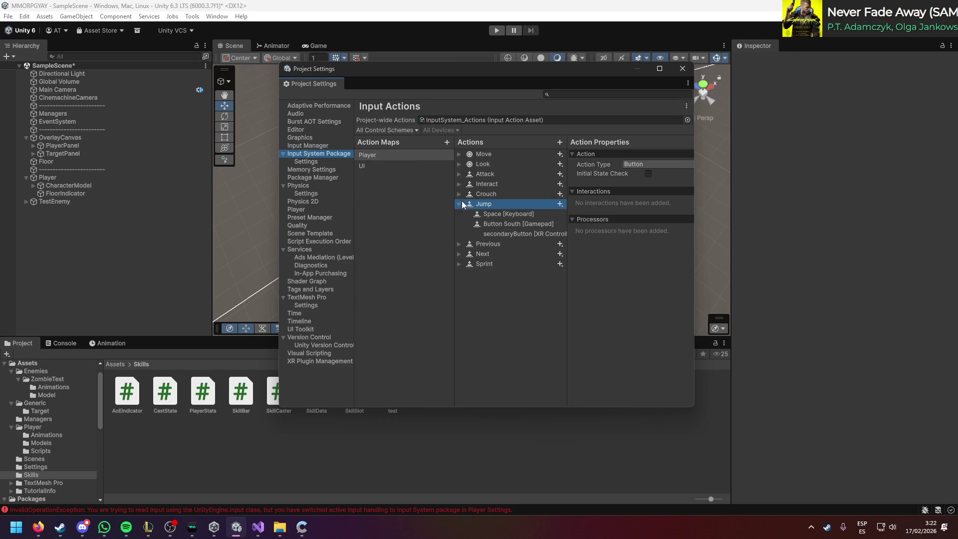
click(559, 142)
text(1)
key(Home)
text(Alpha)
key(Return)
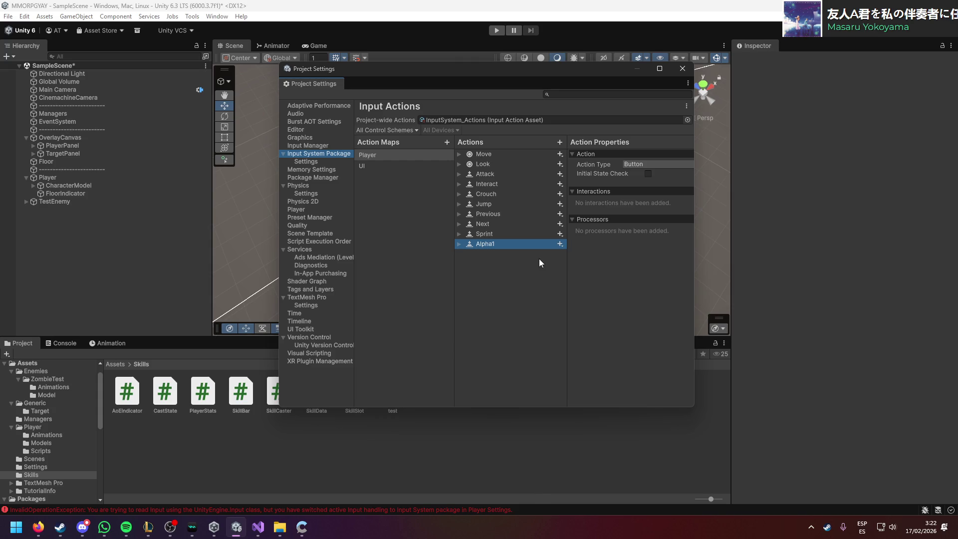
Step: Add a binding to Alpha1 and bind it to the keyboard's 1 character key
click(459, 244)
click(559, 243)
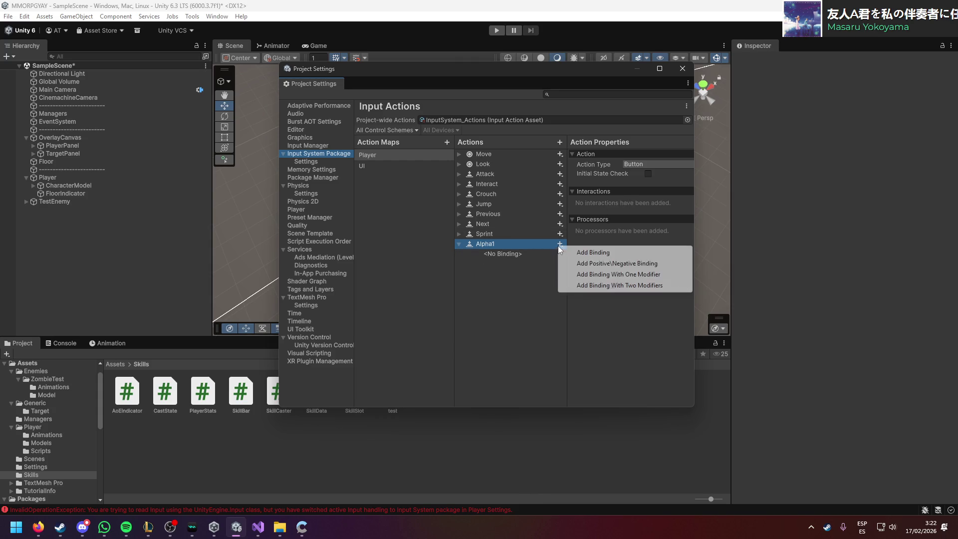
click(585, 253)
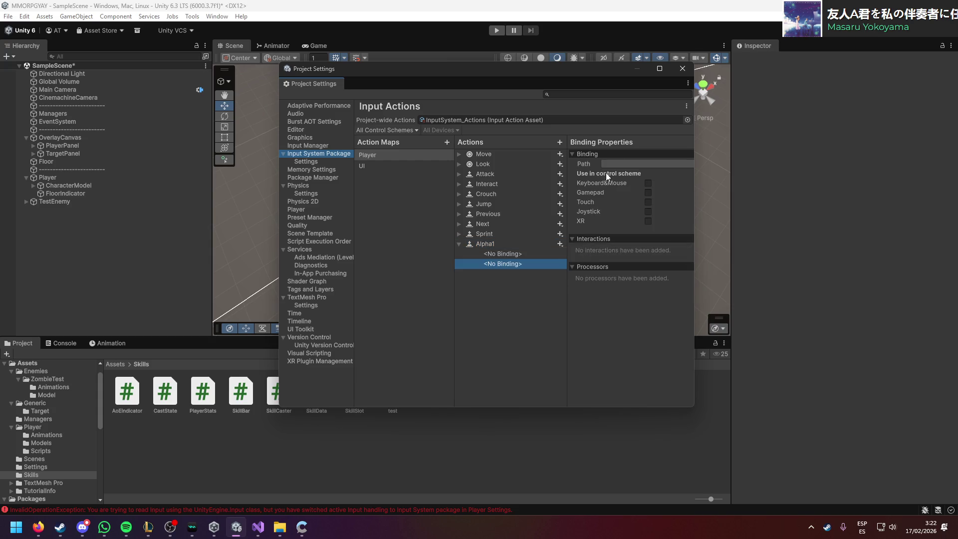
click(615, 164)
click(633, 222)
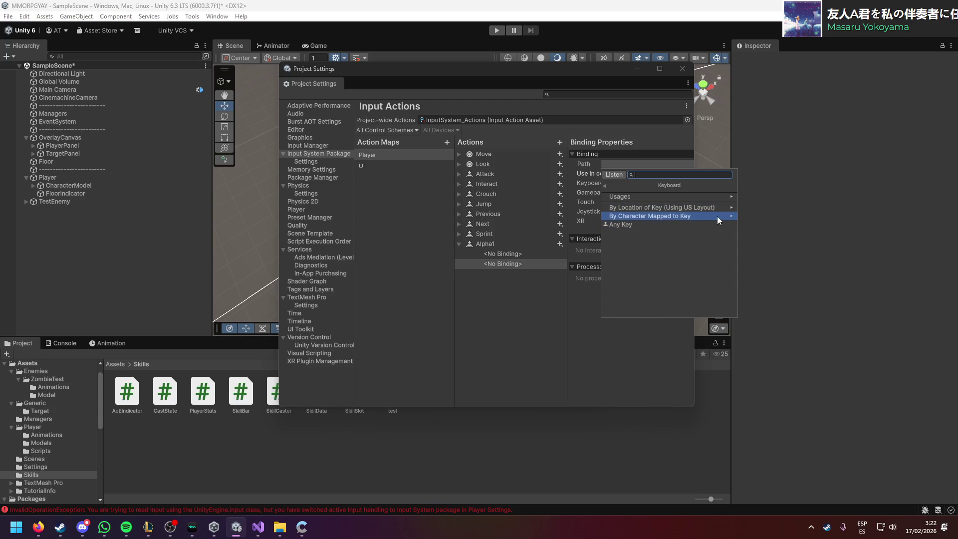
click(730, 214)
scroll(663, 249, down, 10)
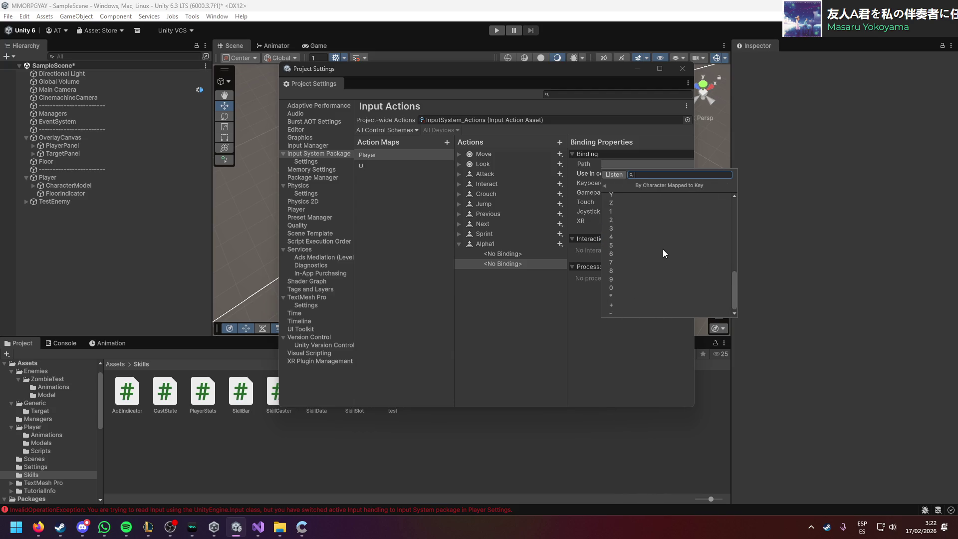
click(627, 213)
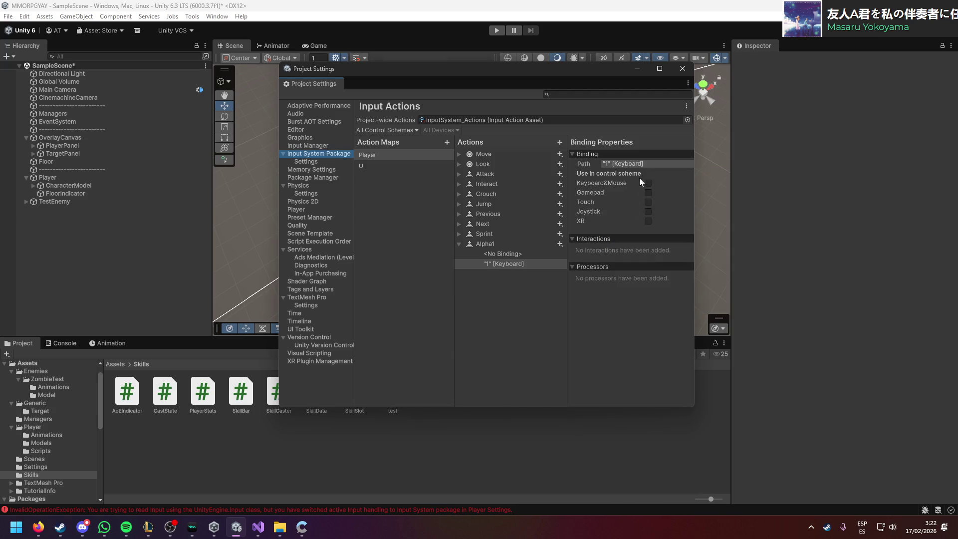
Step: Rebind Alpha1 to the physical 1 key, check the binding, and close Project Settings
drag(694, 186, 790, 192)
click(755, 165)
click(713, 222)
click(717, 209)
scroll(714, 257, down, 5)
scroll(711, 250, down, 10)
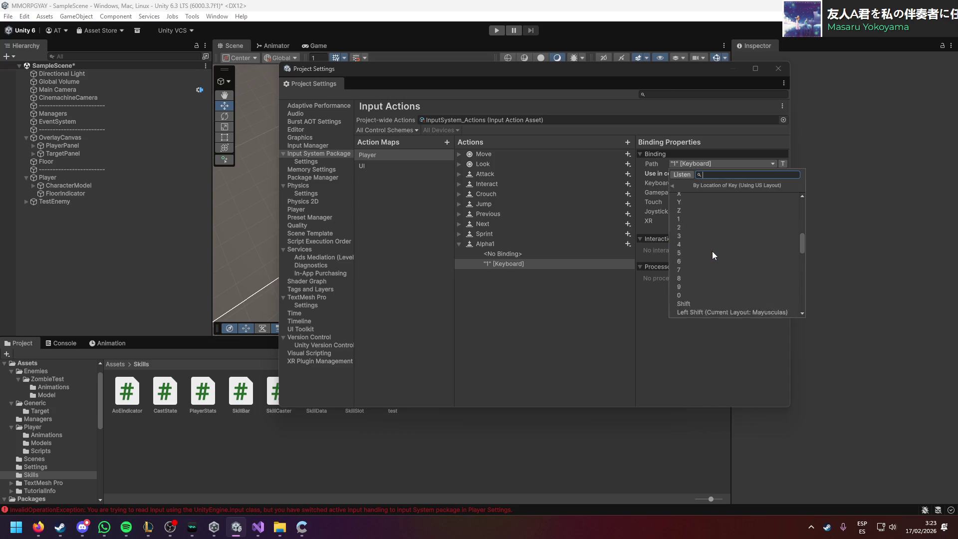
scroll(711, 251, down, 3)
scroll(711, 251, up, 10)
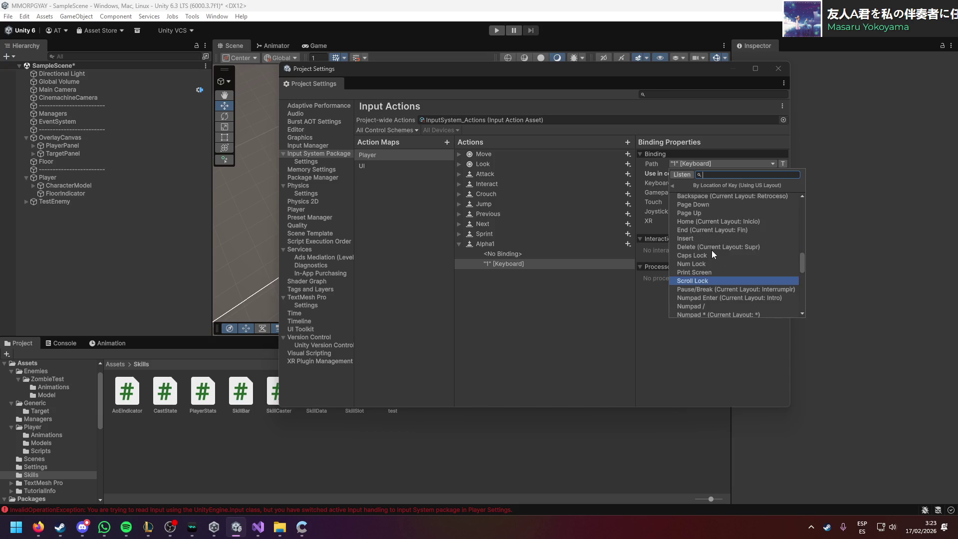
click(688, 247)
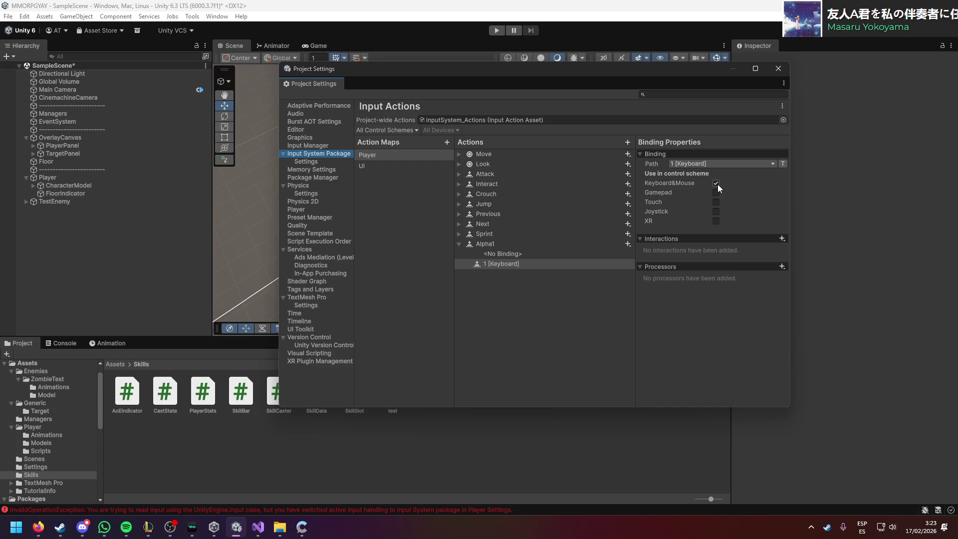
click(522, 266)
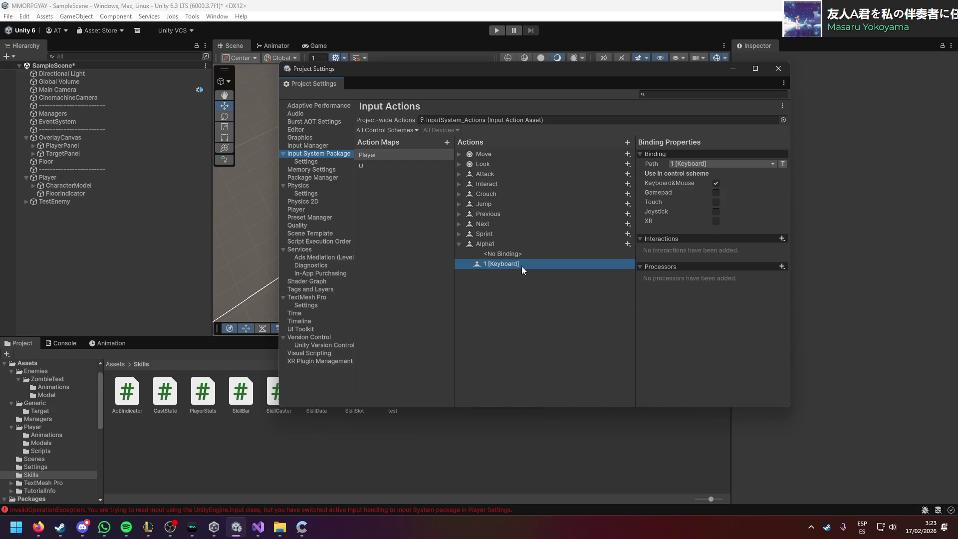
click(502, 246)
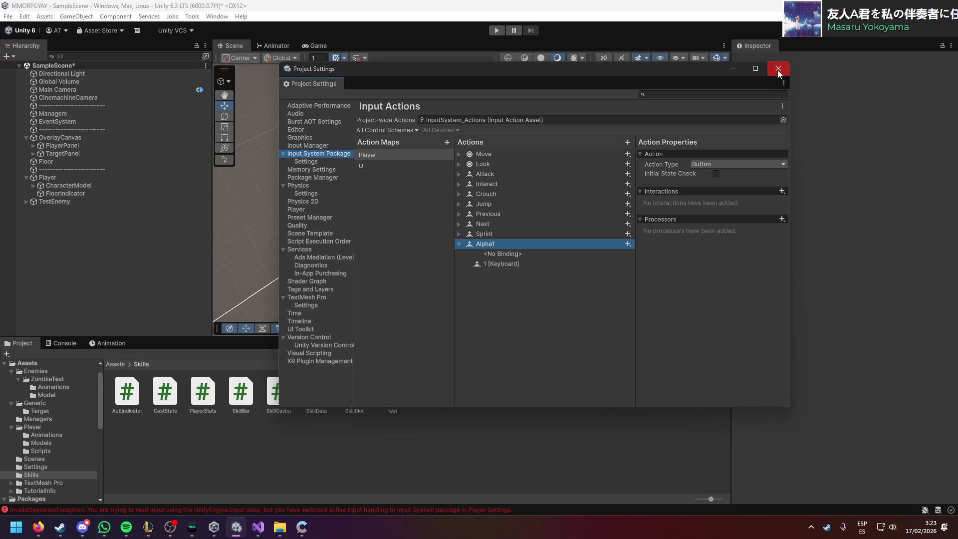
click(777, 70)
click(258, 527)
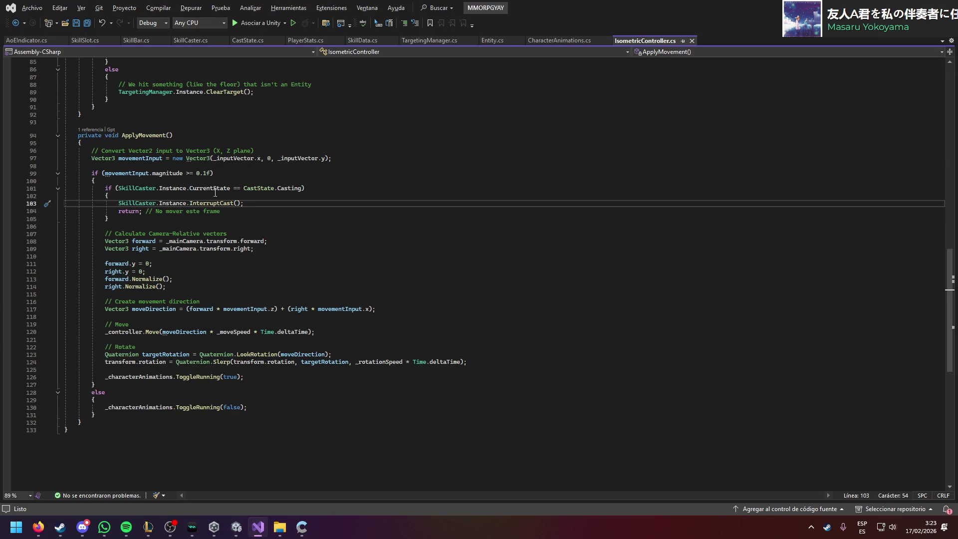
Step: Open SkillBar.cs in Visual Studio and save it
click(136, 41)
click(230, 200)
key(ctrl+s)
scroll(119, 248, up, 3)
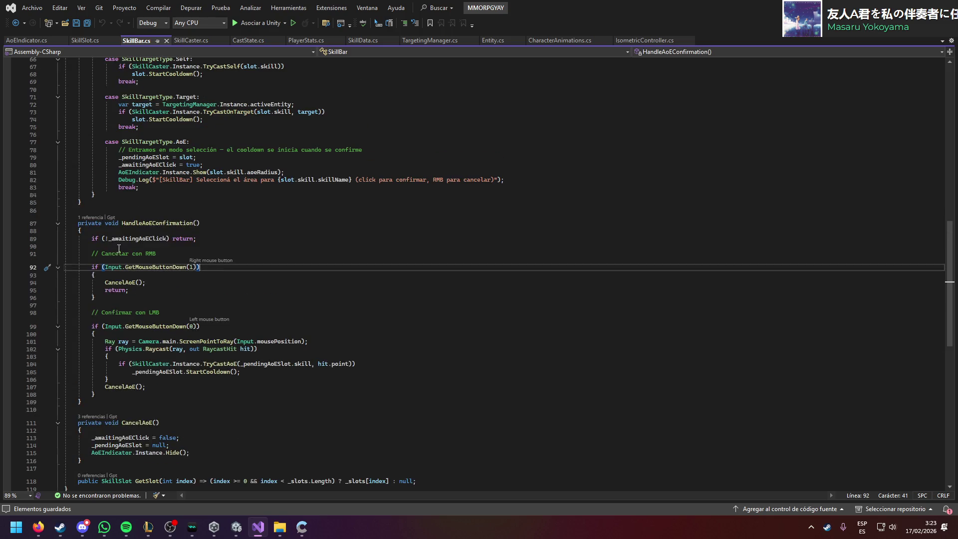
scroll(143, 242, up, 15)
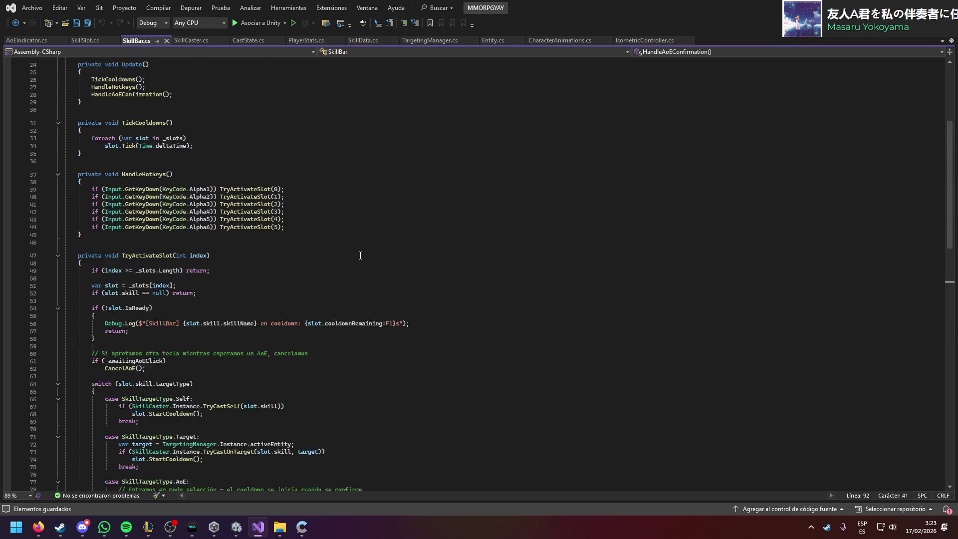
Step: Wrap the GetKeyDown hotkey checks in HandleHotkeys in a block comment and save
click(154, 205)
key(Return)
text(/*)
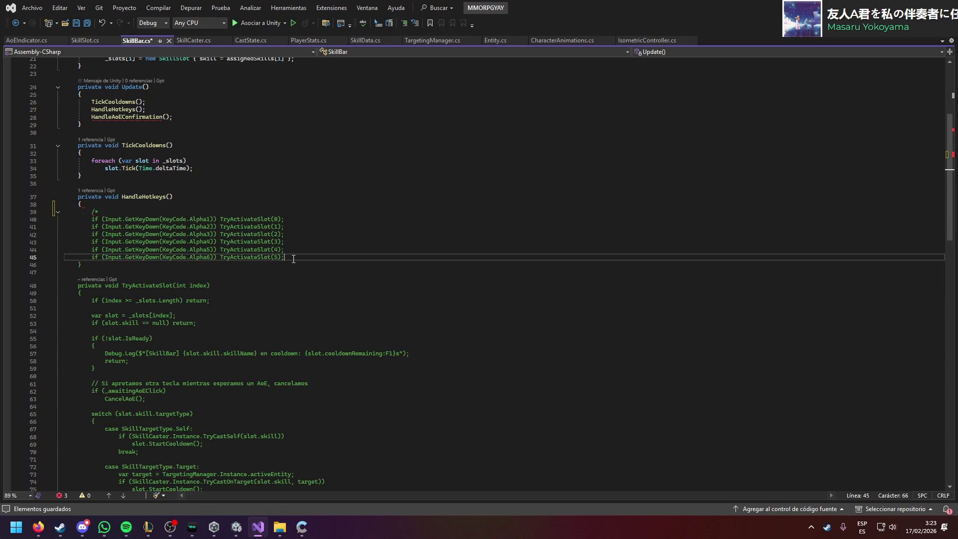
click(293, 257)
key(Return)
text(**//)
scroll(225, 291, down, 12)
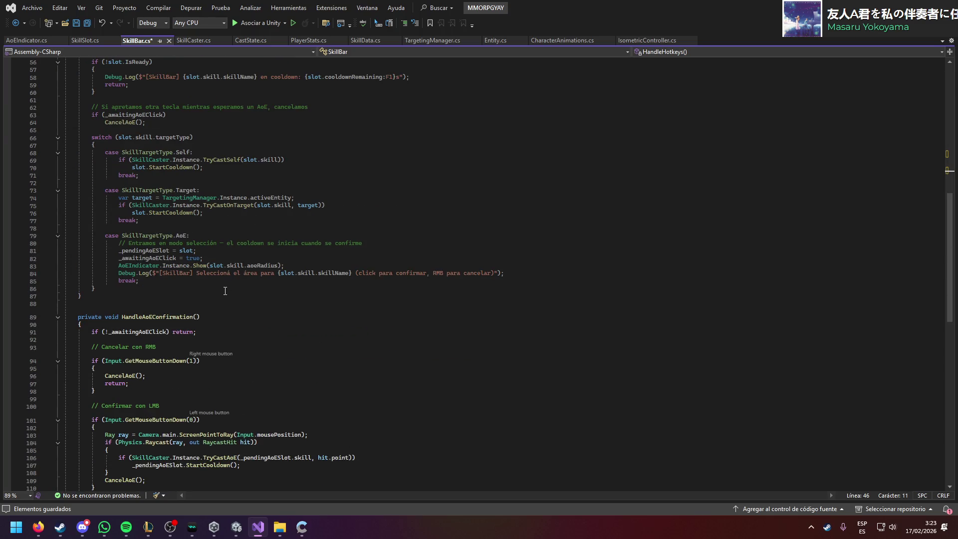
scroll(225, 291, up, 5)
scroll(223, 289, up, 3)
key(ctrl+s)
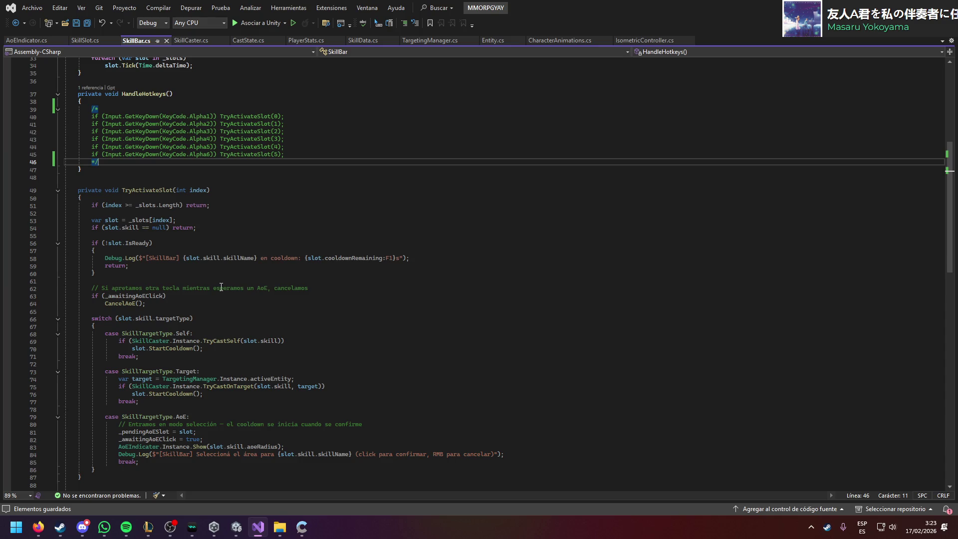
Step: Comment out HandleAoEConfirmation's right- and left-click mouse checks with /* */ and save
scroll(195, 271, down, 15)
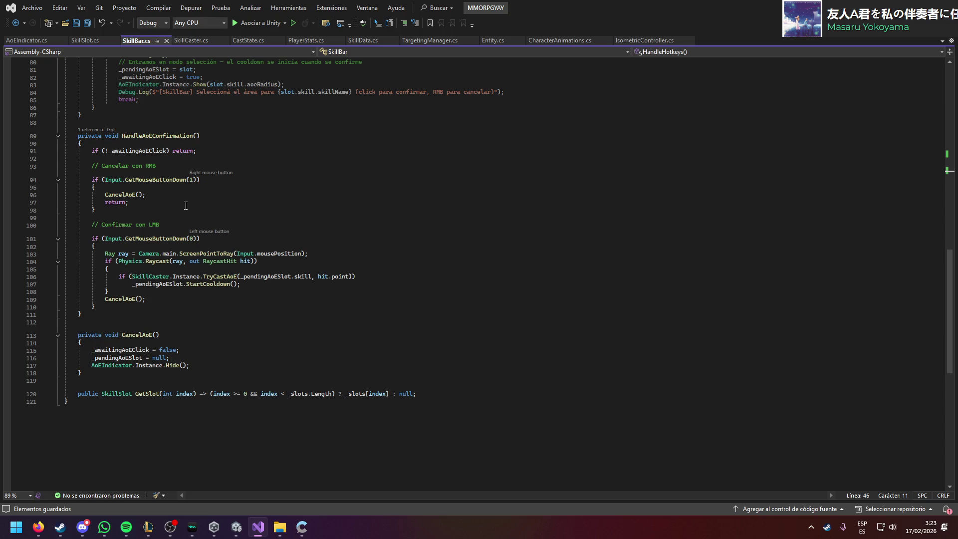
click(227, 162)
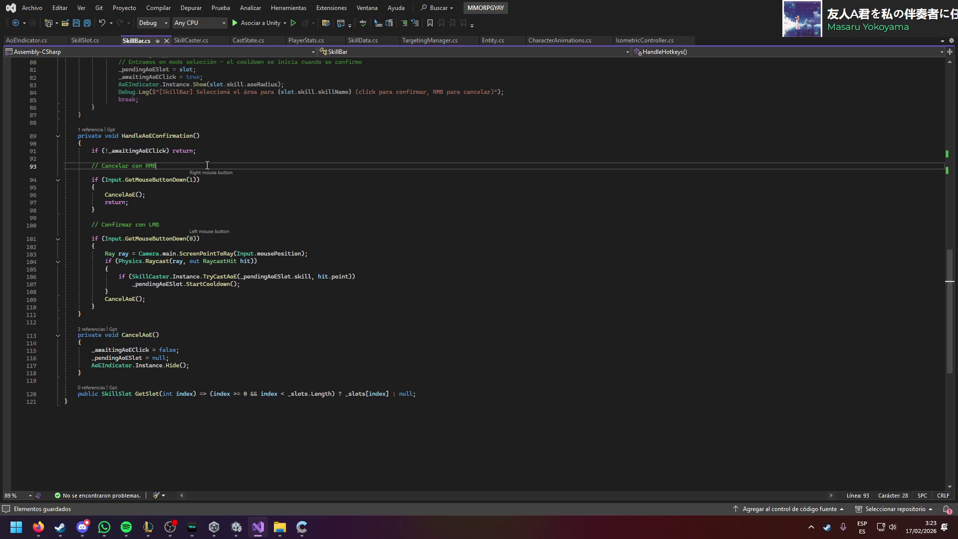
click(227, 159)
key(Return)
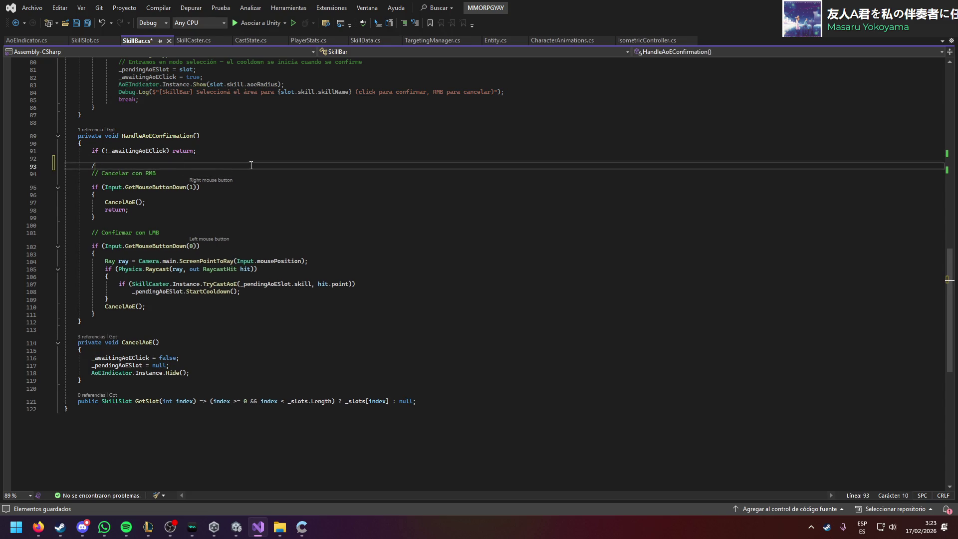
text(/*)
click(203, 303)
key(Return)
text(*/)
scroll(207, 280, up, 3)
key(ctrl+s)
scroll(212, 250, up, 20)
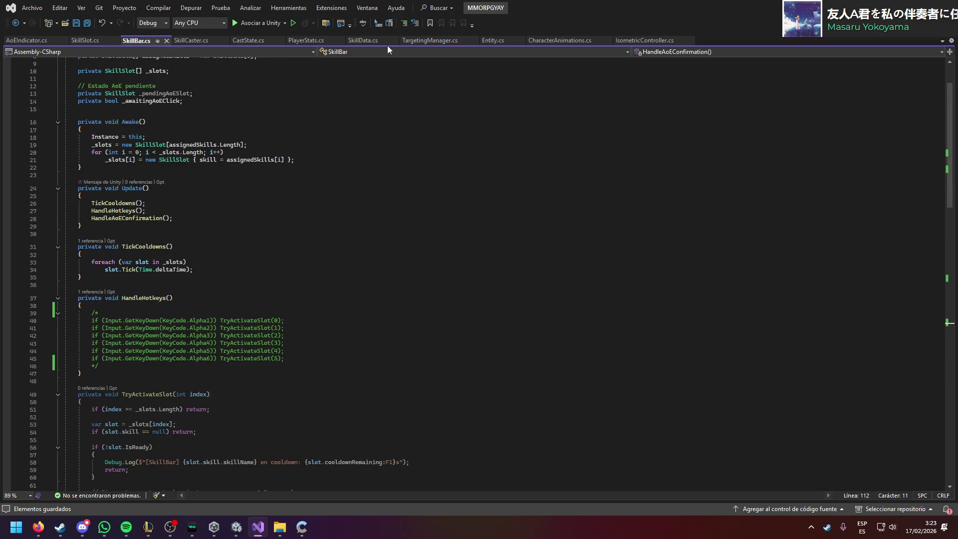
click(637, 44)
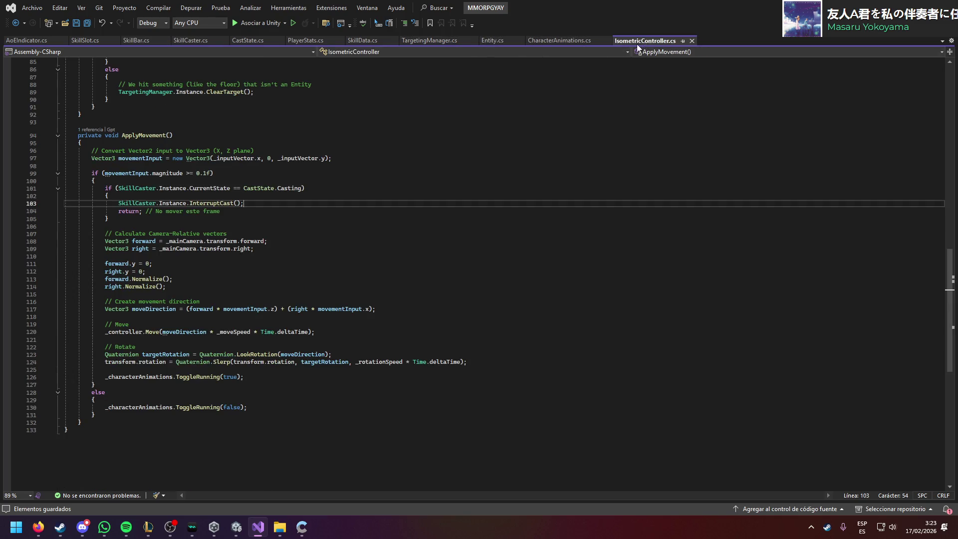
Step: Paste HandleClickRaycast into SkillBar.cs after TickCooldowns, rename it KeyAlpha1, and delete its mousePosition and ray lines
scroll(253, 230, up, 8)
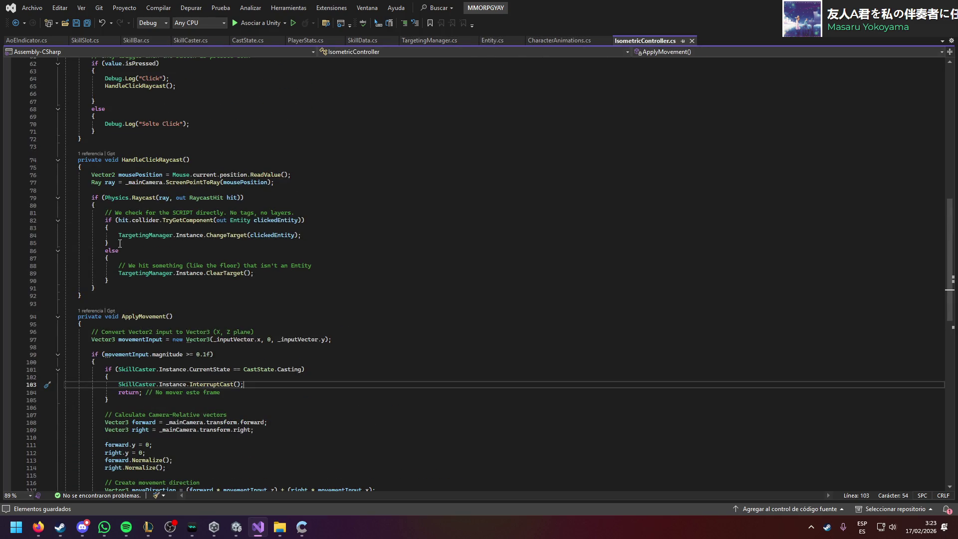
mouse_move(93, 295)
mouse_down()
mouse_move(95, 214)
mouse_move(79, 160)
mouse_up()
key(ctrl+c)
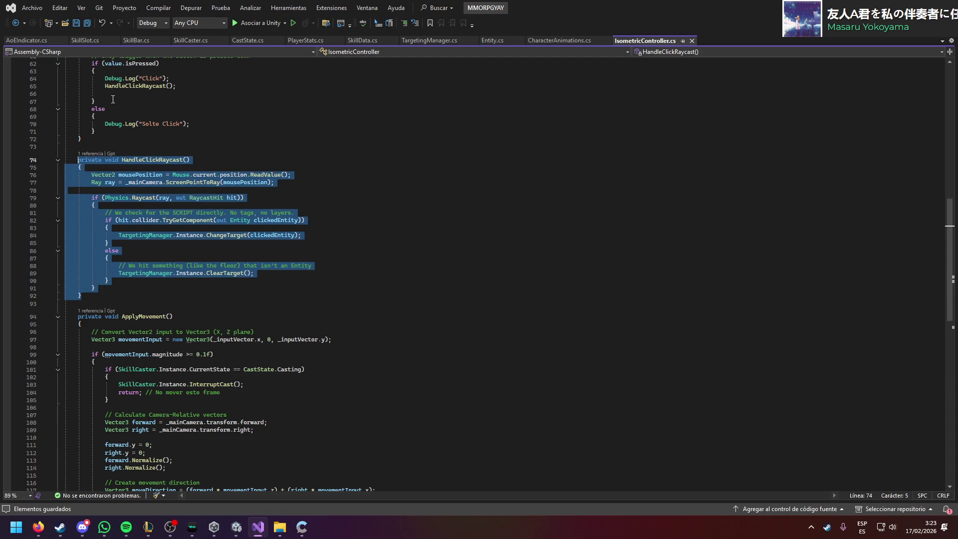
click(135, 42)
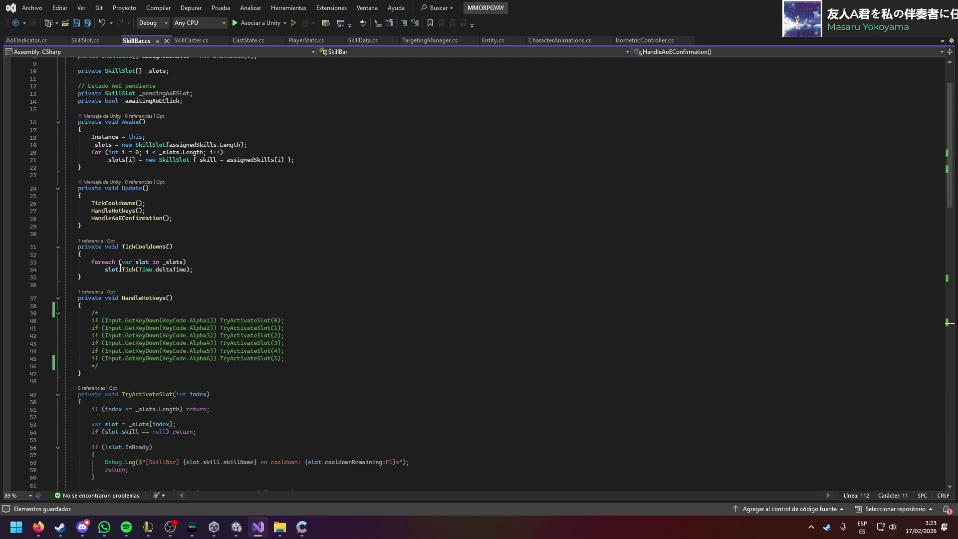
click(111, 280)
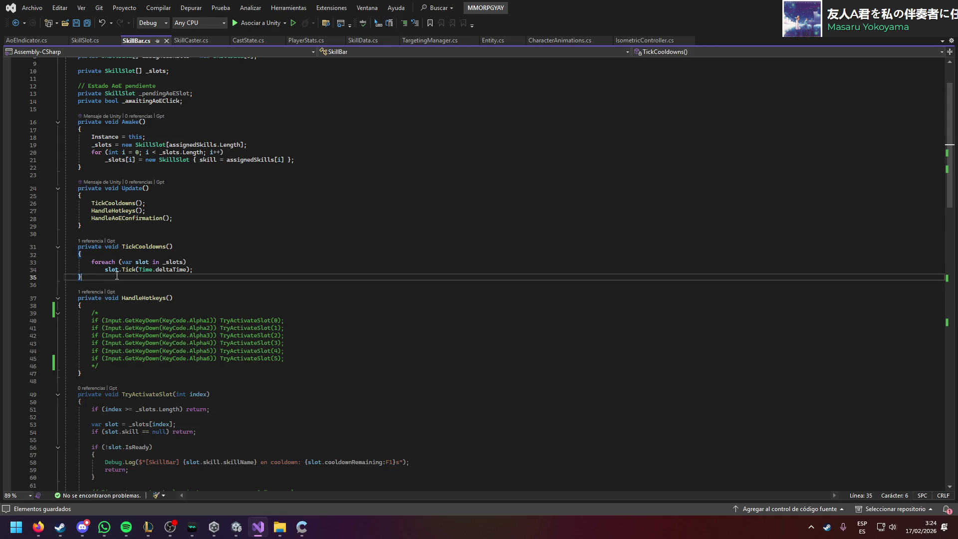
key(ctrl+v)
double_click(152, 230)
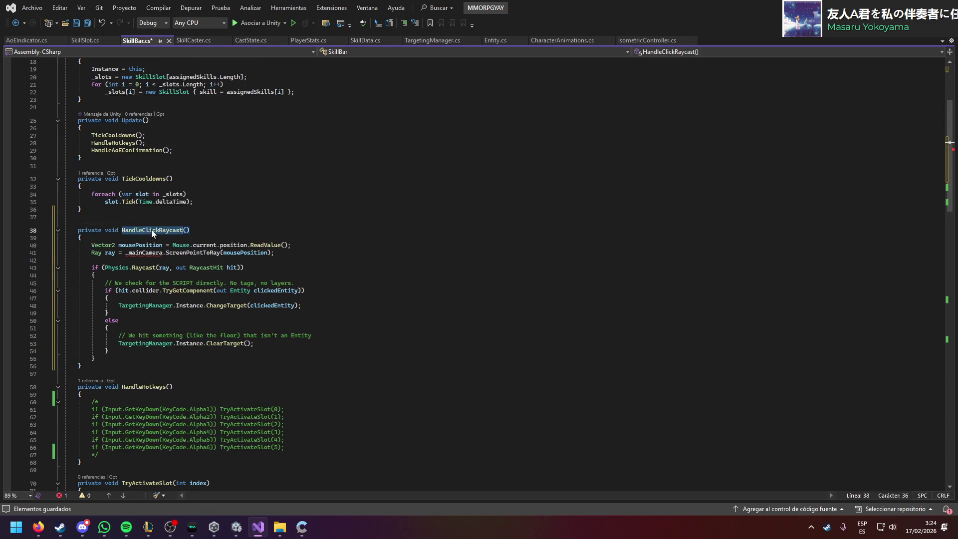
scroll(292, 264, down, 2)
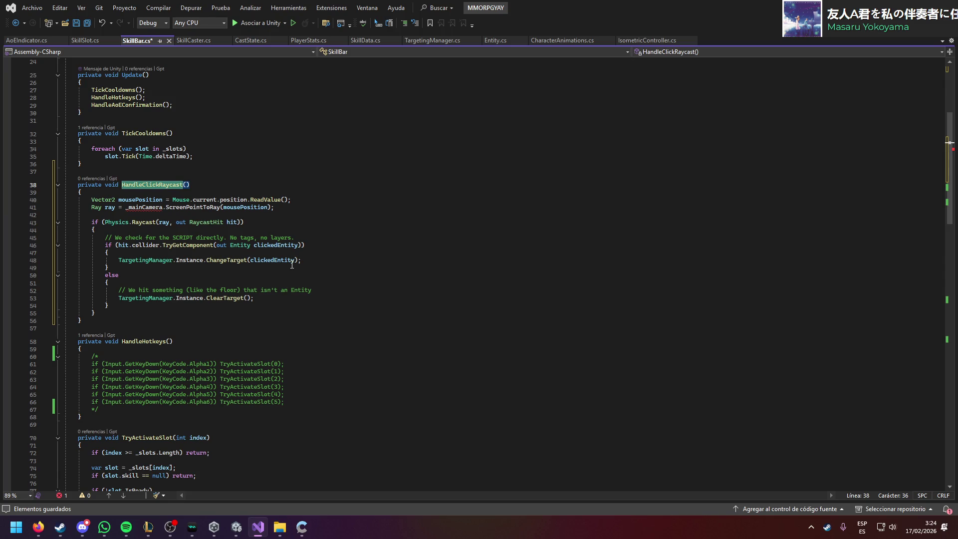
text(Key)
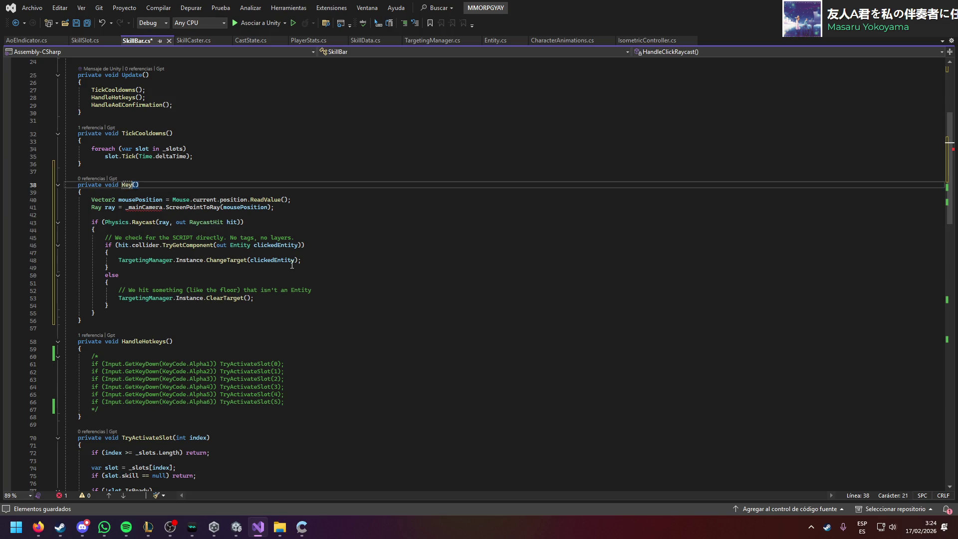
text(Alpha1)
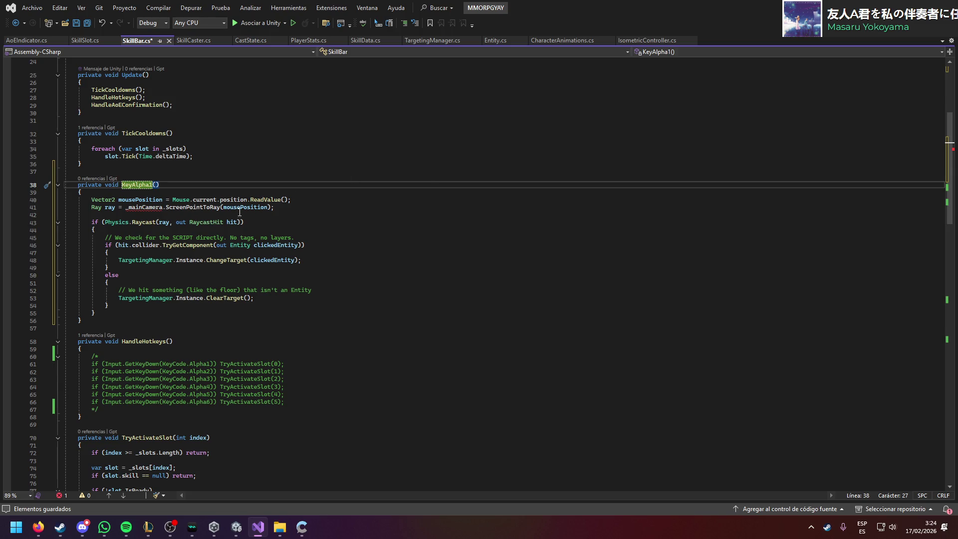
drag(275, 208, 281, 192)
key(BackSpace)
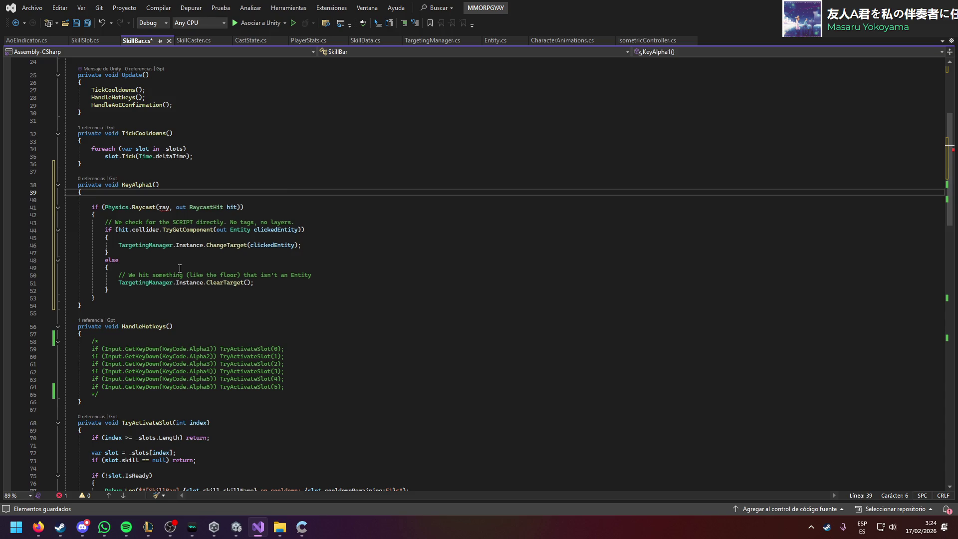
Step: Replace KeyAlpha1 with IsometricController's OnClick method and rename it OnAlpha1
click(647, 40)
scroll(242, 196, up, 4)
click(242, 193)
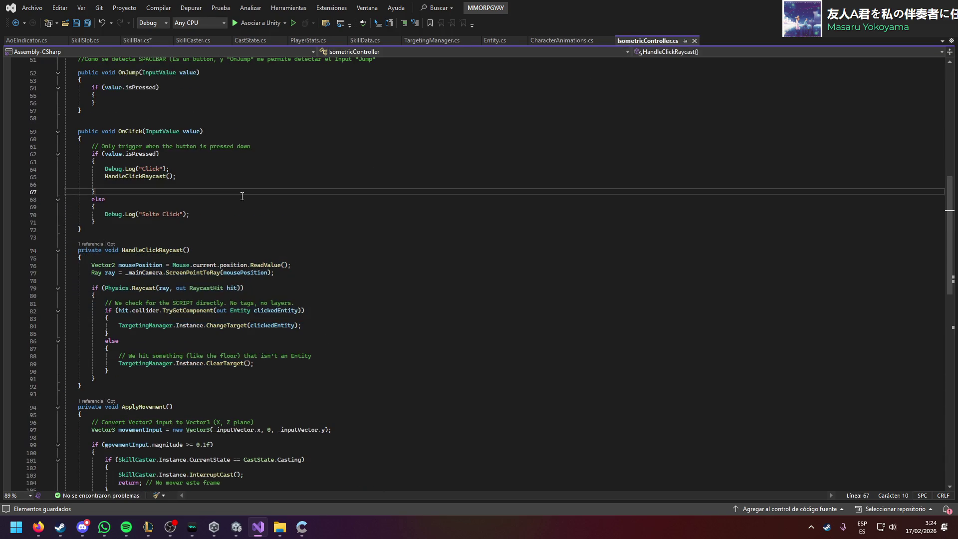
scroll(242, 196, up, 1)
drag(93, 252, 67, 154)
key(ctrl+c)
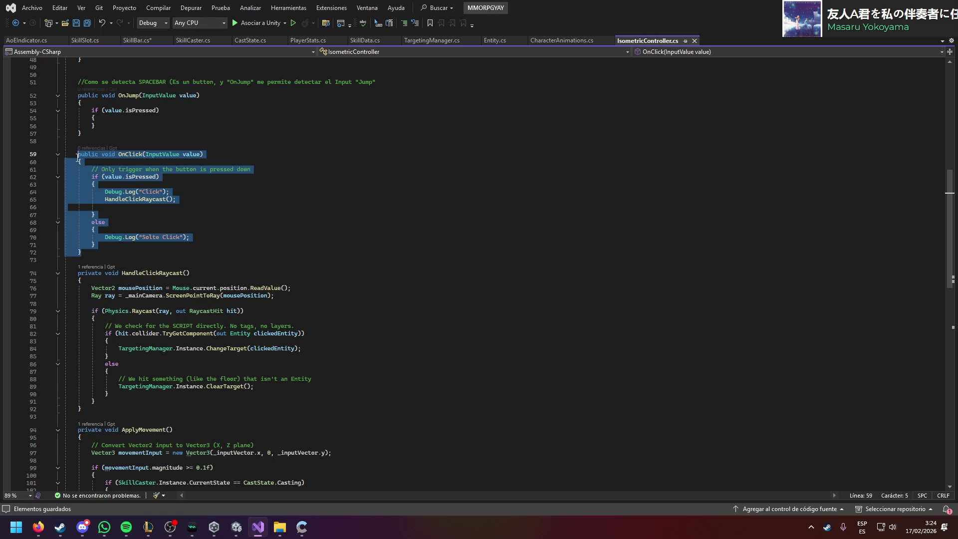
click(137, 40)
drag(81, 305, 76, 186)
key(ctrl+v)
double_click(137, 185)
text(OnAlph)
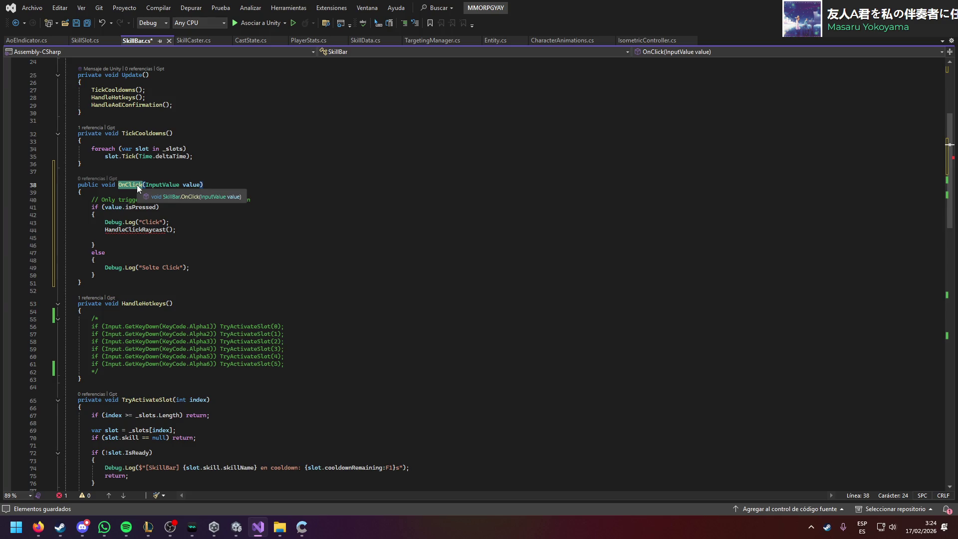
text(a1)
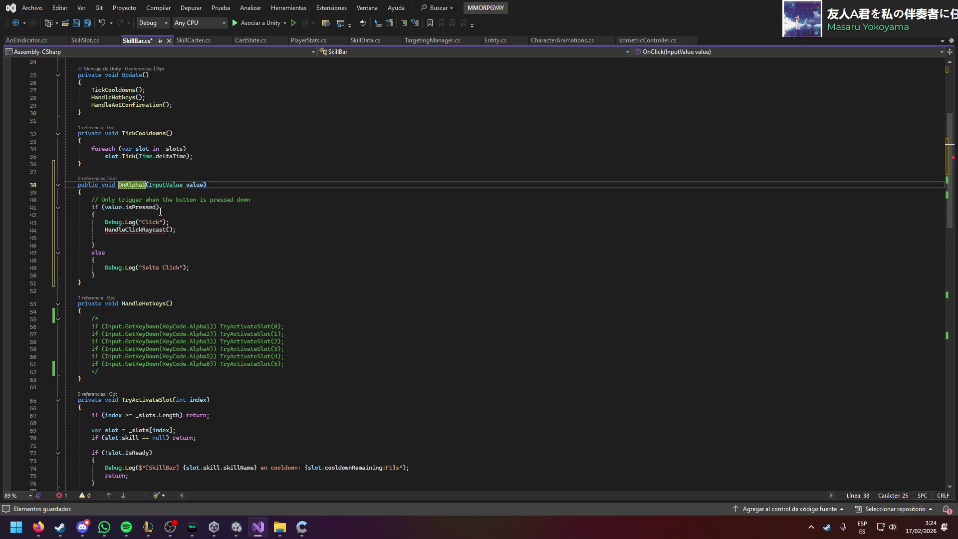
Step: Make OnAlpha1 call TryActivateSlot(0) instead of HandleClickRaycast, save SkillBar.cs, and return to Unity
scroll(179, 230, down, 3)
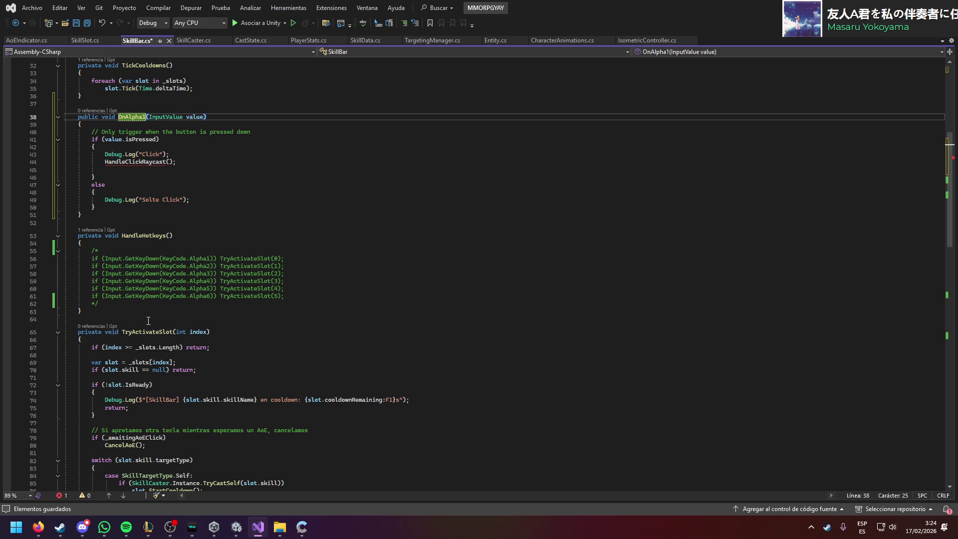
drag(284, 259, 222, 259)
key(ctrl+c)
drag(177, 162, 106, 165)
key(ctrl+v)
click(201, 147)
scroll(202, 177, up, 2)
key(ctrl+s)
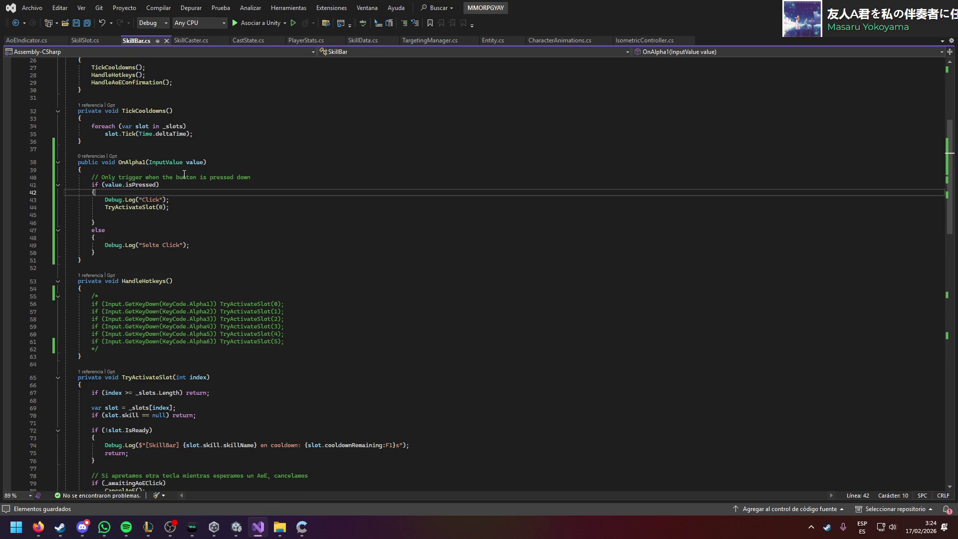
mouse_move(236, 527)
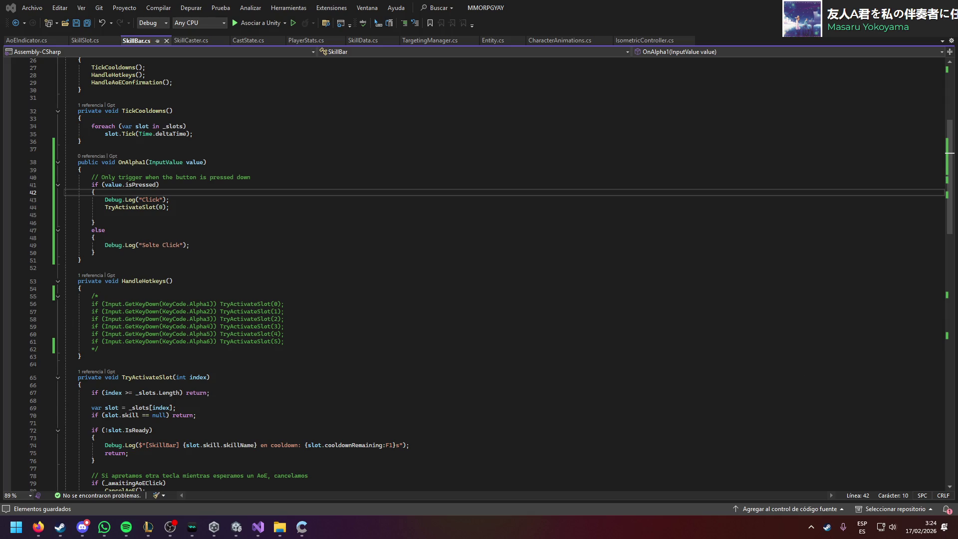
click(236, 527)
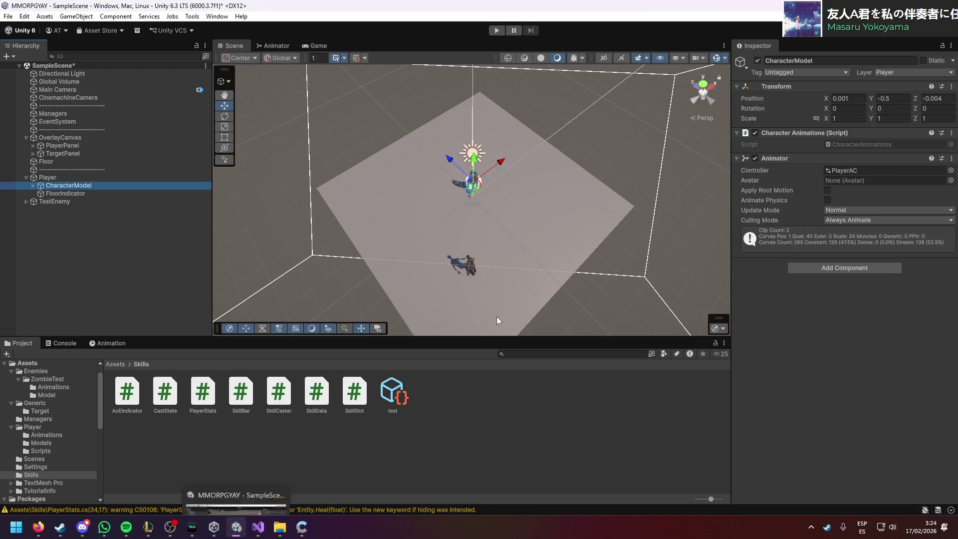
click(24, 16)
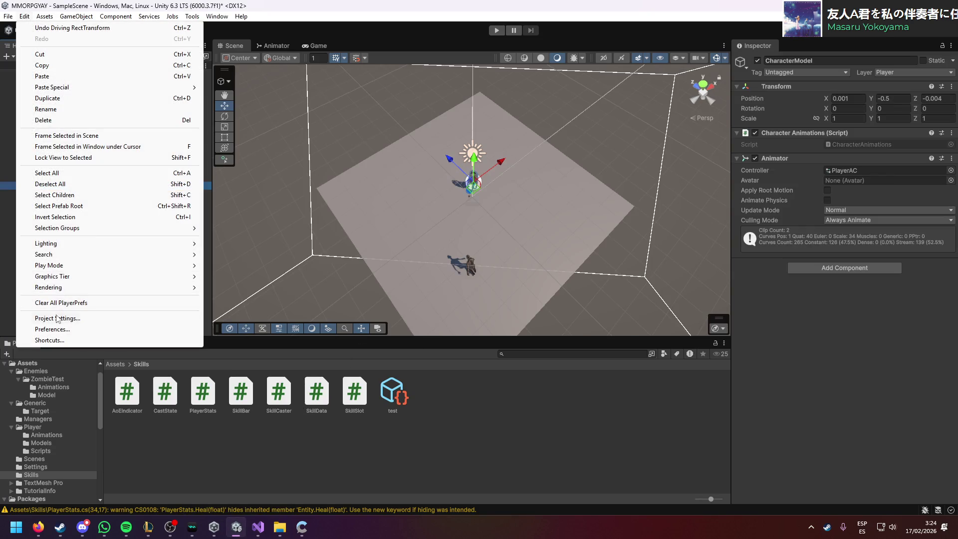
click(435, 250)
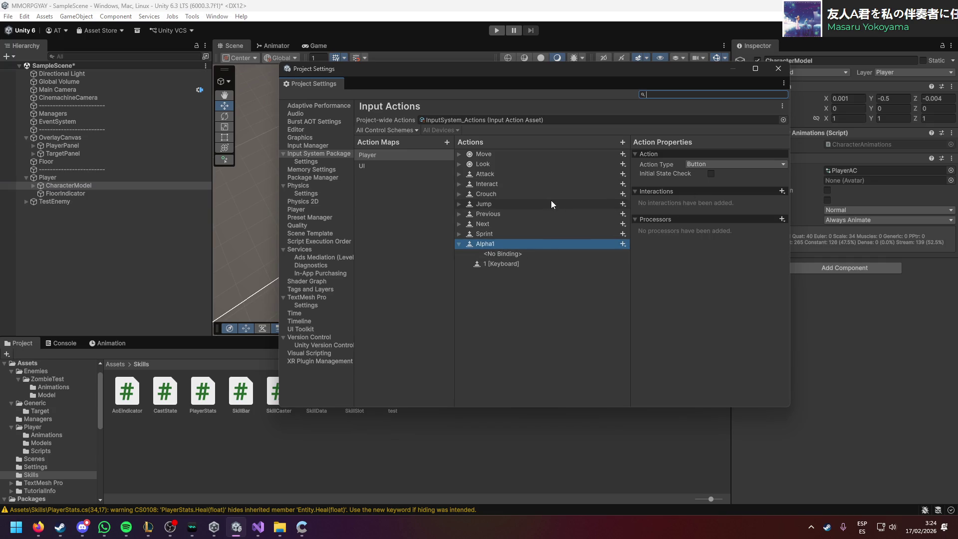
click(251, 530)
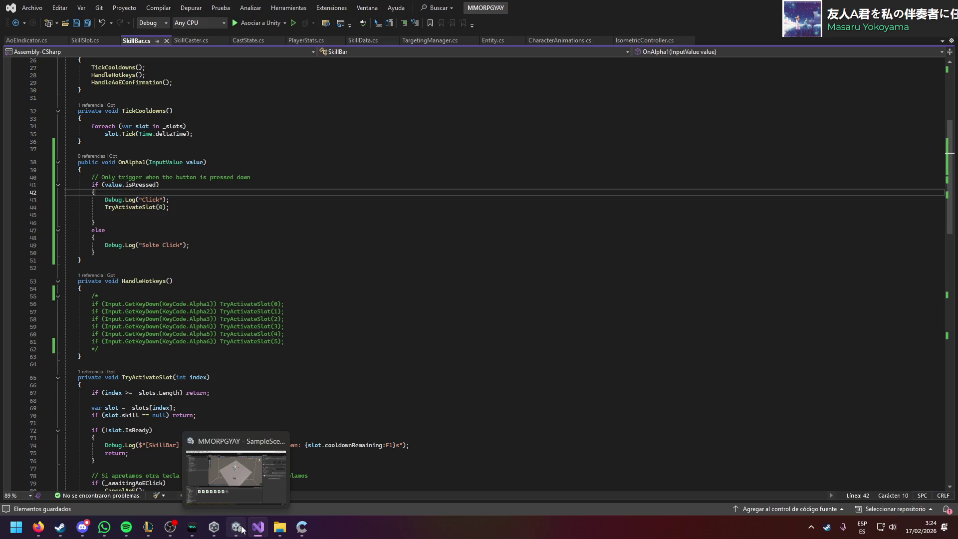
click(241, 530)
click(778, 68)
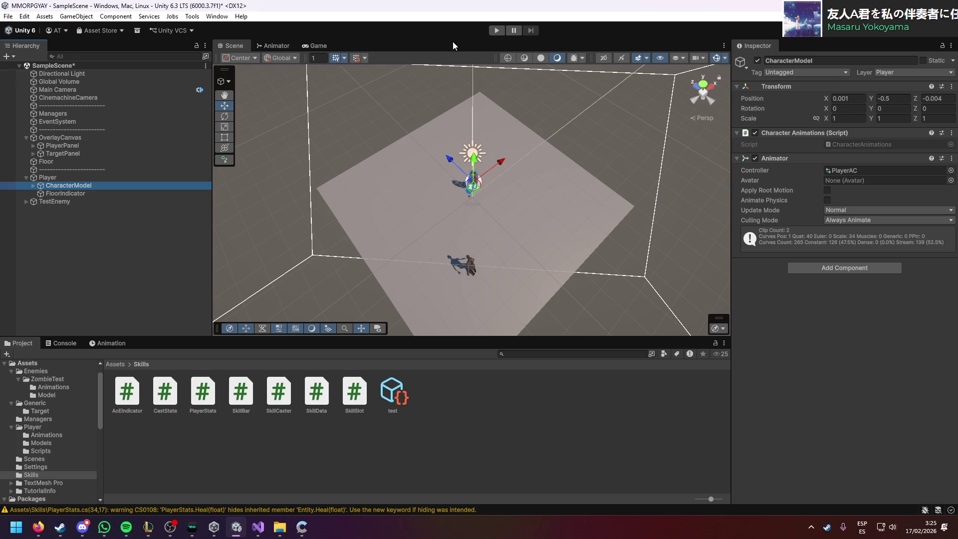
Step: Create an empty GameObject with a SkillBar component holding the test skill in Element 0
click(119, 280)
right_click(106, 256)
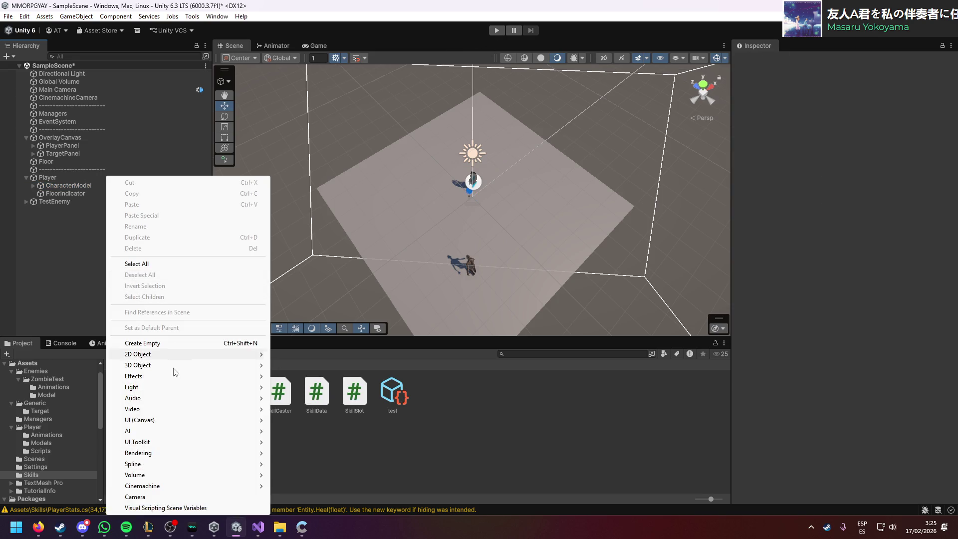
click(164, 343)
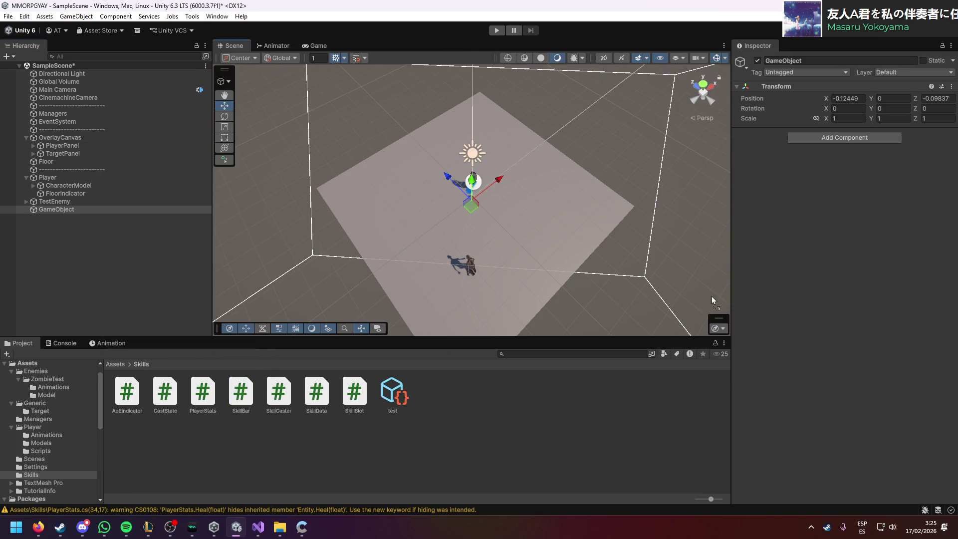
drag(713, 300, 844, 235)
mouse_move(393, 394)
mouse_down()
mouse_move(851, 222)
mouse_move(854, 186)
mouse_up()
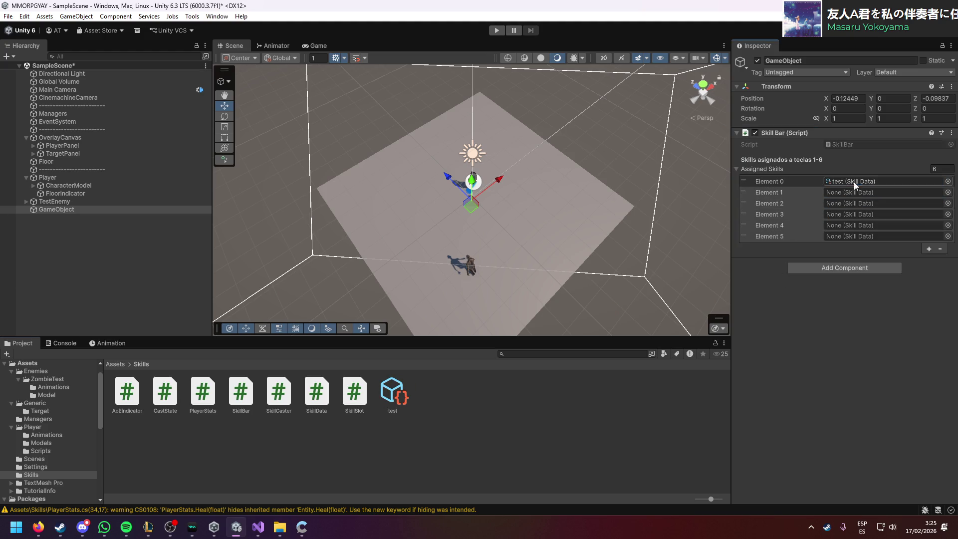
Step: Enter play mode, show the Console, and focus the Game view before returning to Visual Studio
click(496, 31)
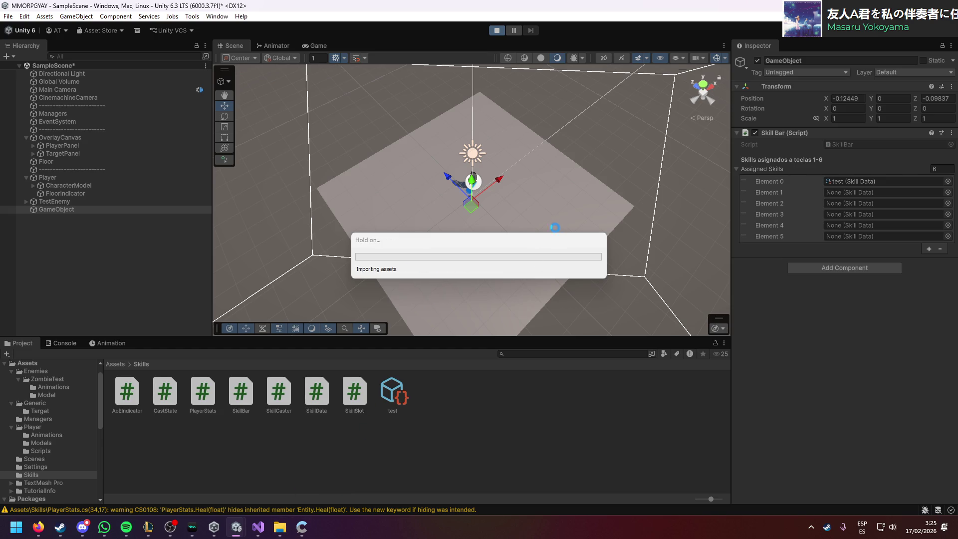
click(59, 345)
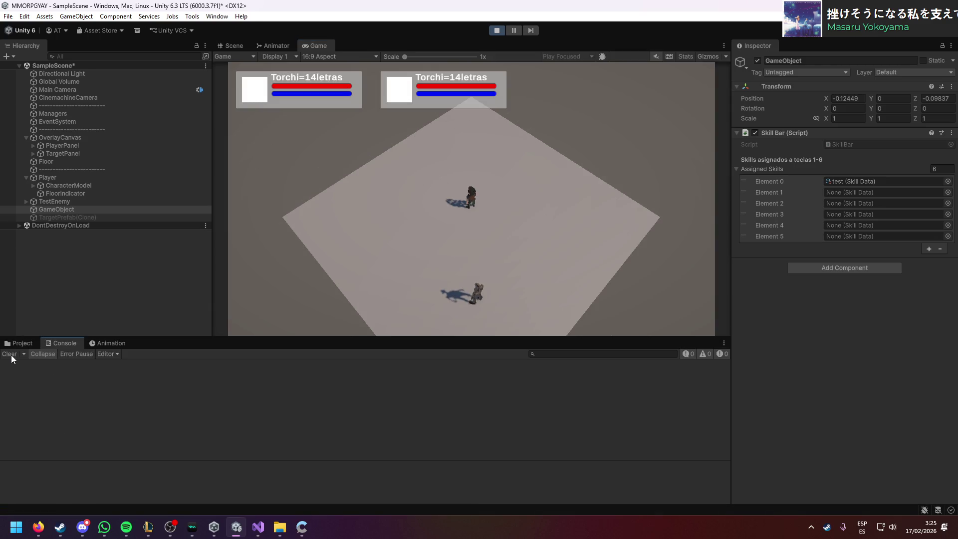
click(352, 246)
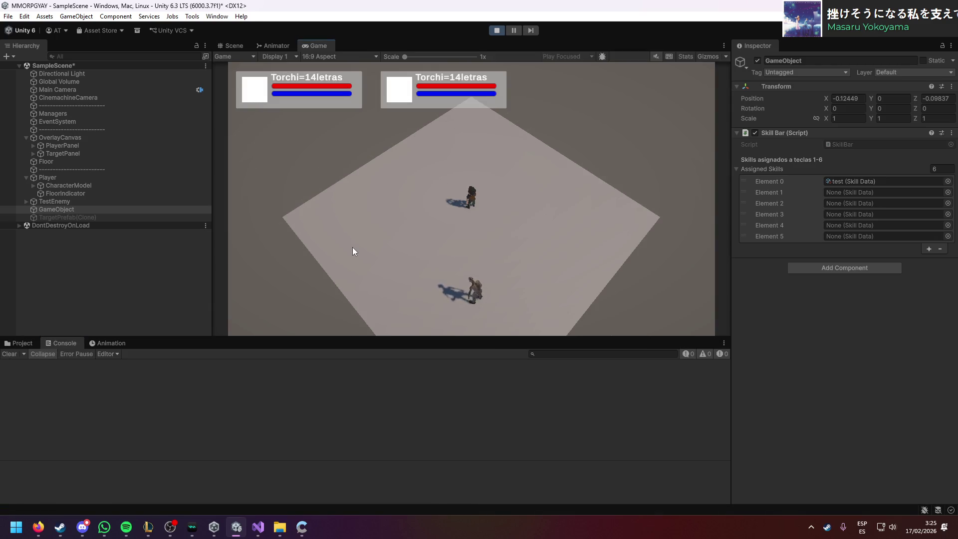
key(alt+Tab)
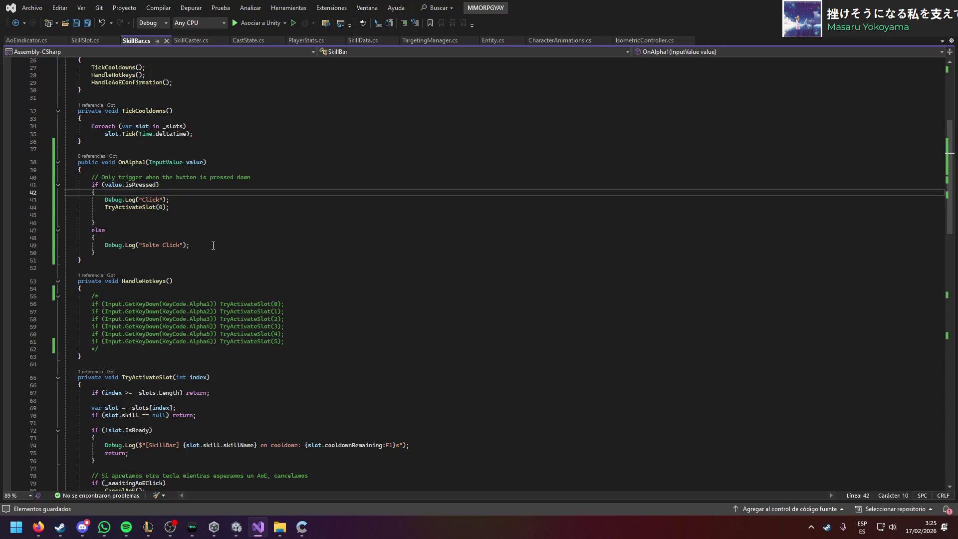
scroll(213, 245, up, 2)
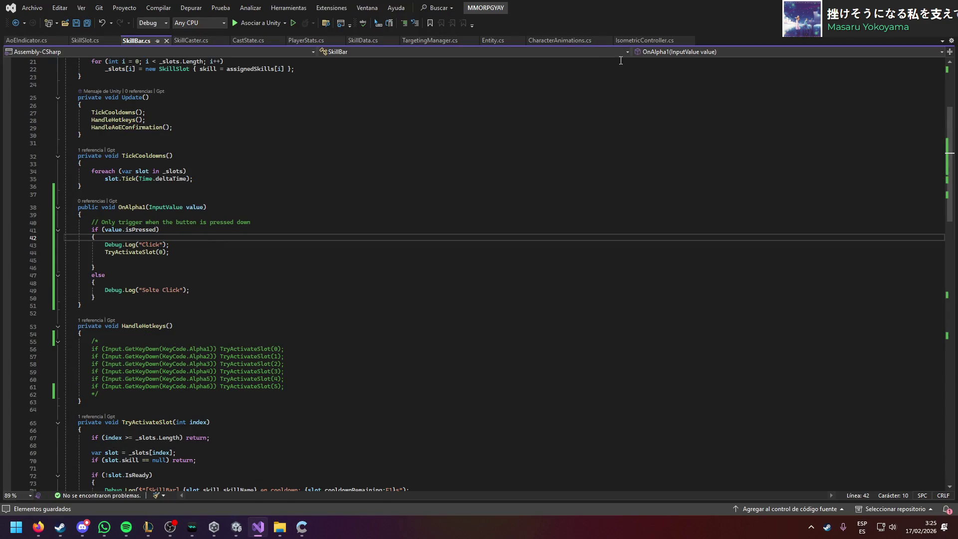
click(657, 45)
scroll(299, 214, up, 3)
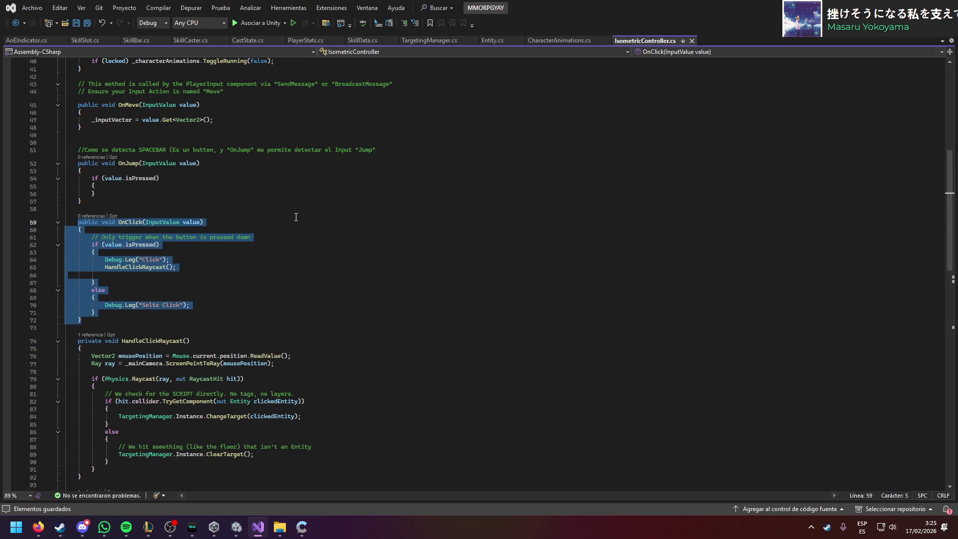
click(296, 220)
scroll(288, 223, up, 2)
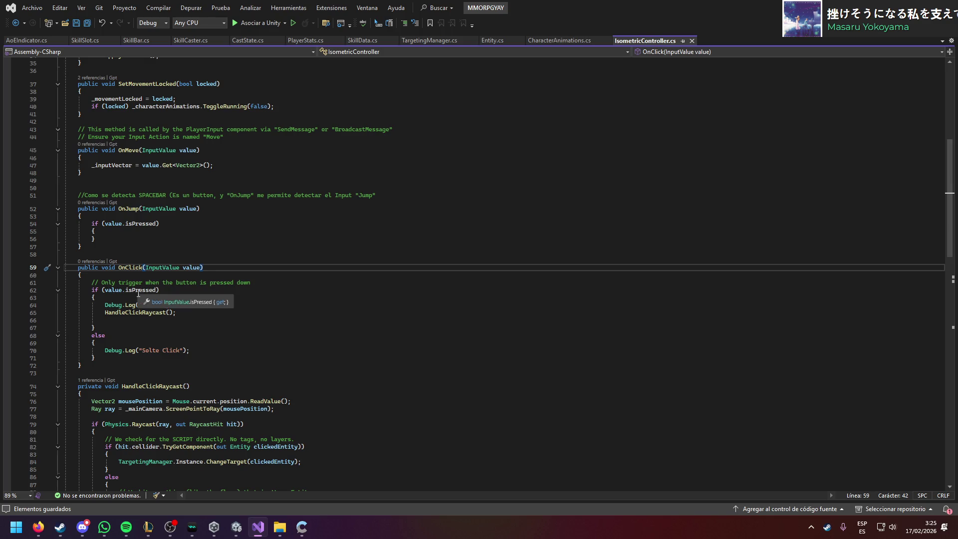
click(92, 40)
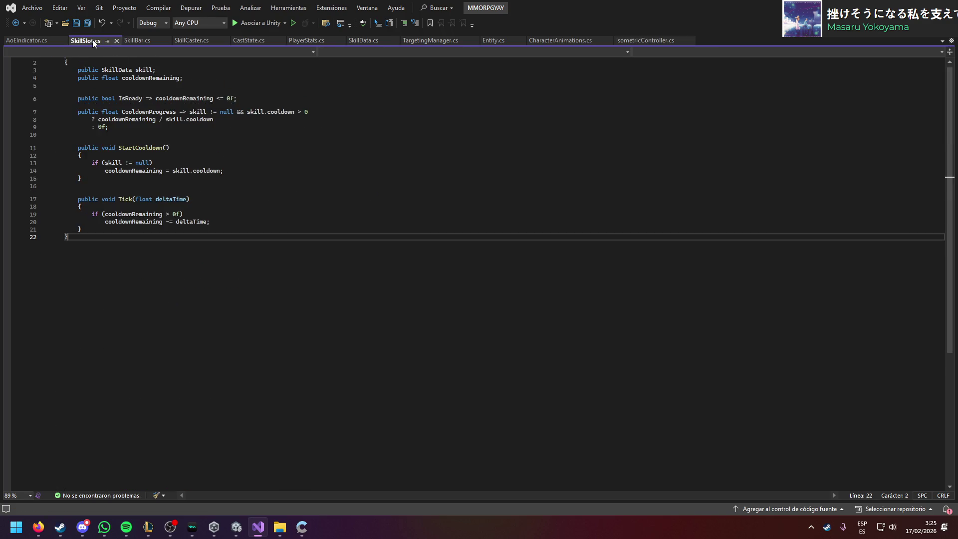
click(133, 40)
click(177, 247)
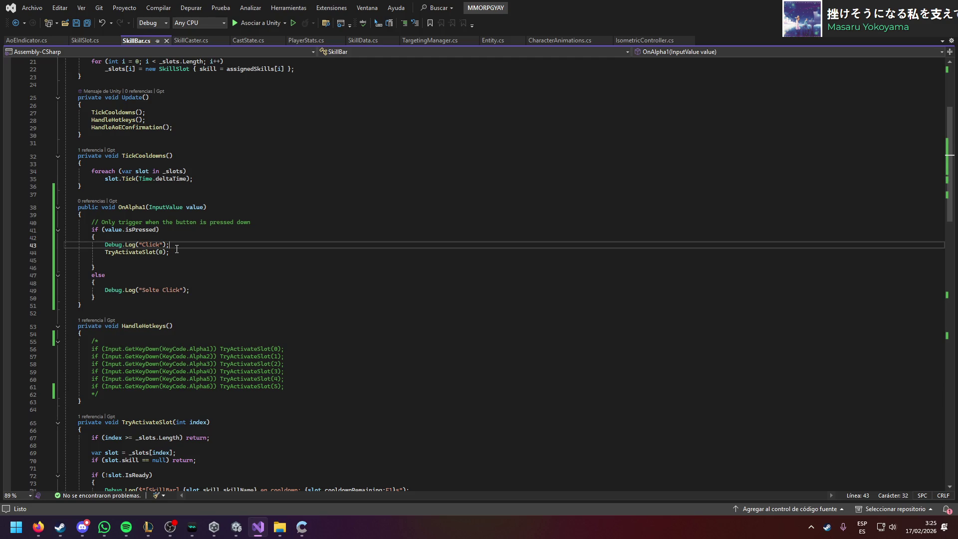
drag(88, 304, 78, 206)
Step: Start the Claude message with 'Estoy usando el nuevo inputsystem package de unity.'
key(alt+Tab)
key(ctrl+v)
key(ctrl+z)
key(BackSpace)
key(BackSpace)
key(BackSpace)
text(Estoy usando en)
key(BackSpace)
text(l )
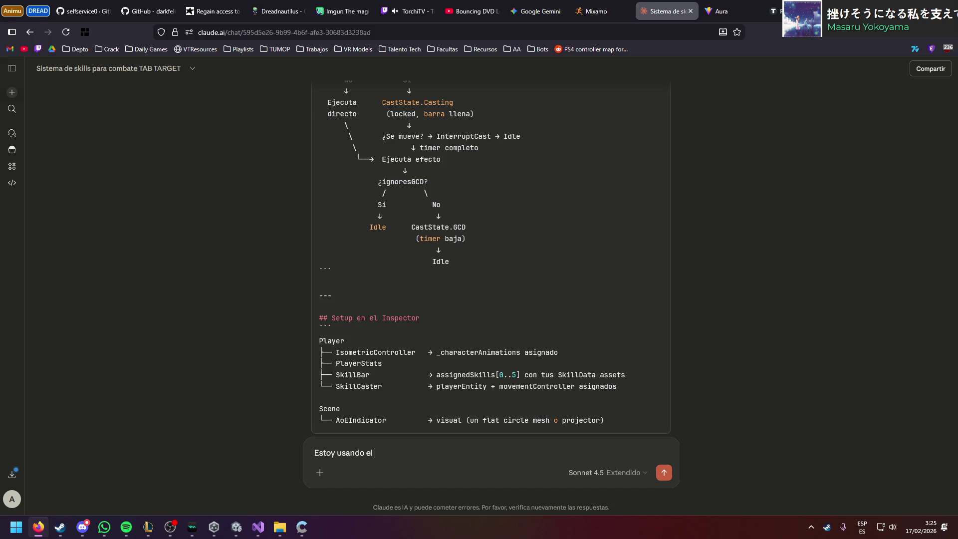
text(nuevo inputsystem packag)
text(e de unity.)
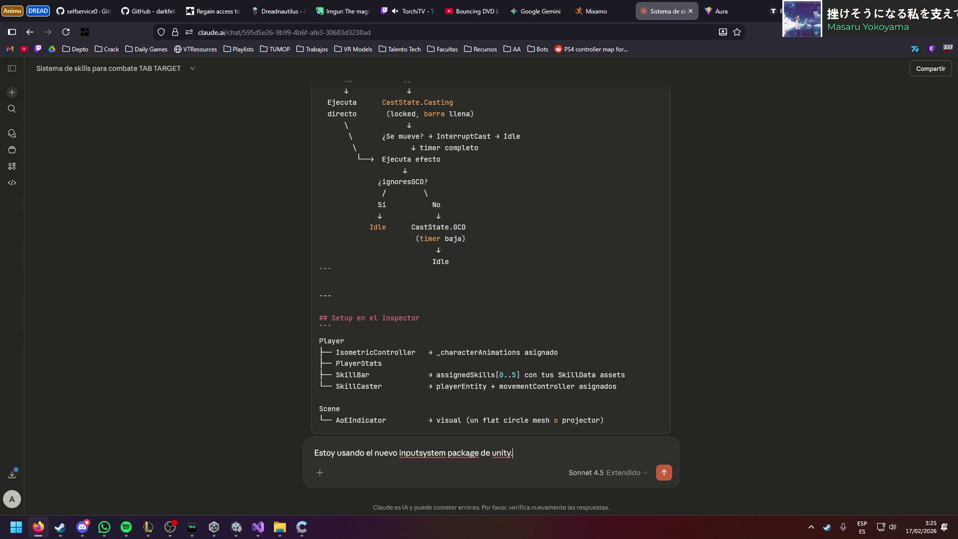
Step: Add the copied OnJump/OnClick handlers with 'Uso así los inputs' and 'Modifica Skillbar considerando eso', then send
key(alt+Tab)
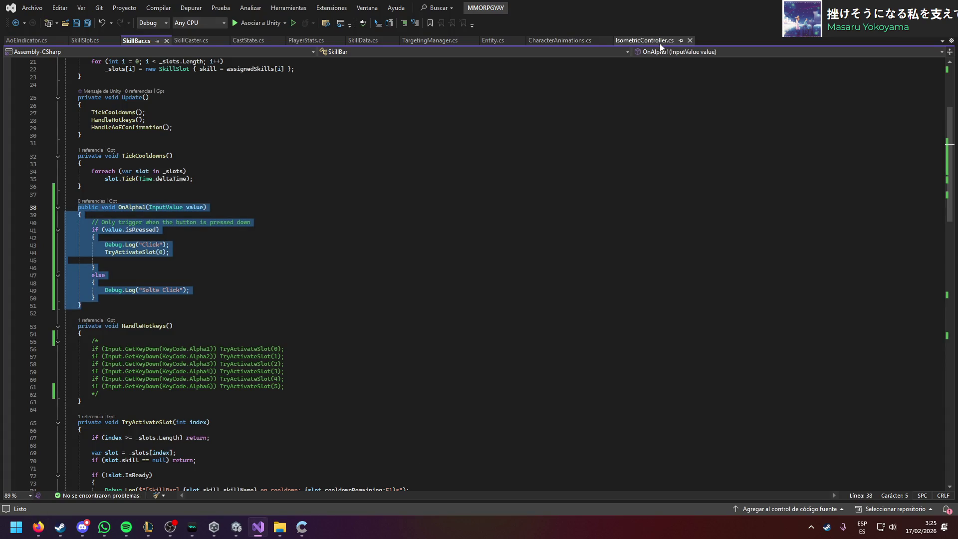
key(Left)
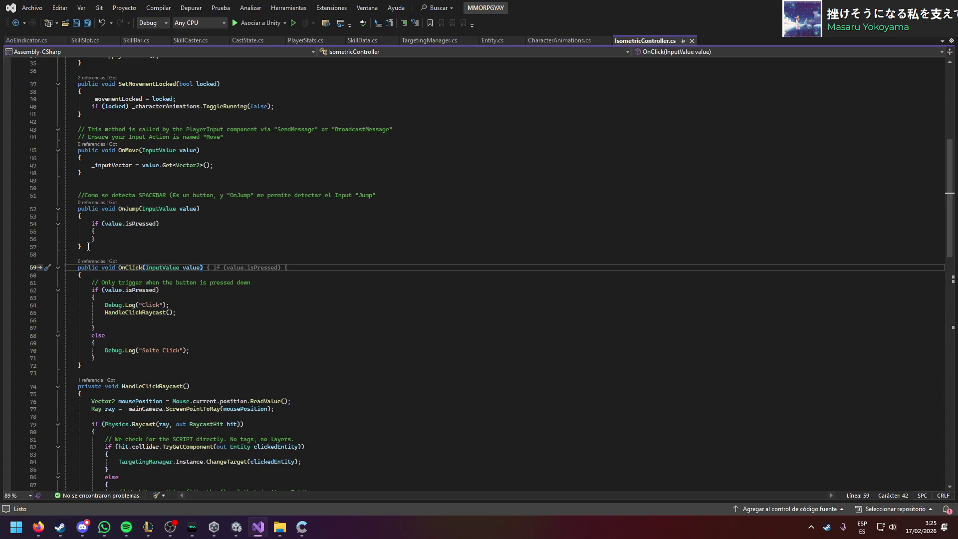
drag(81, 365, 79, 153)
key(alt+Tab)
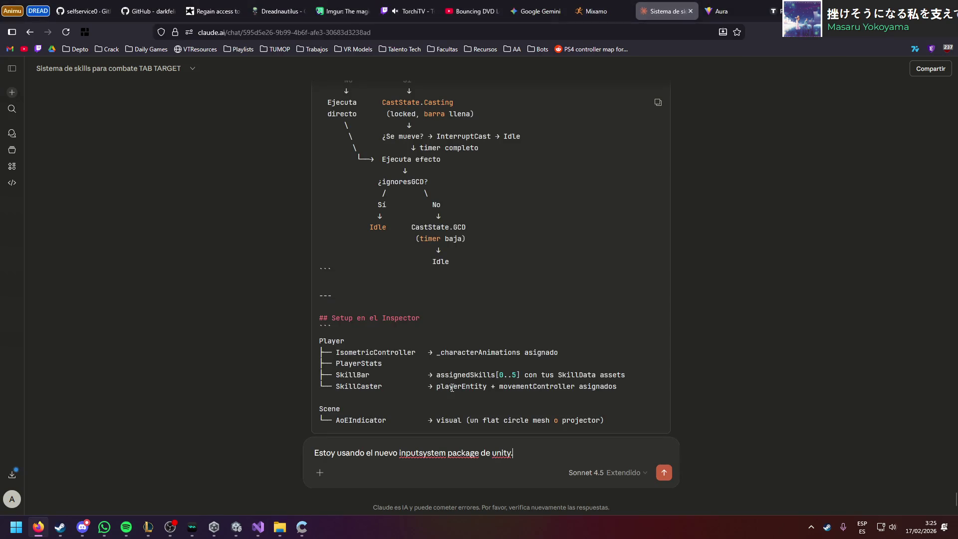
key(shift+Return)
key(shift+Return)
text(Uso así)
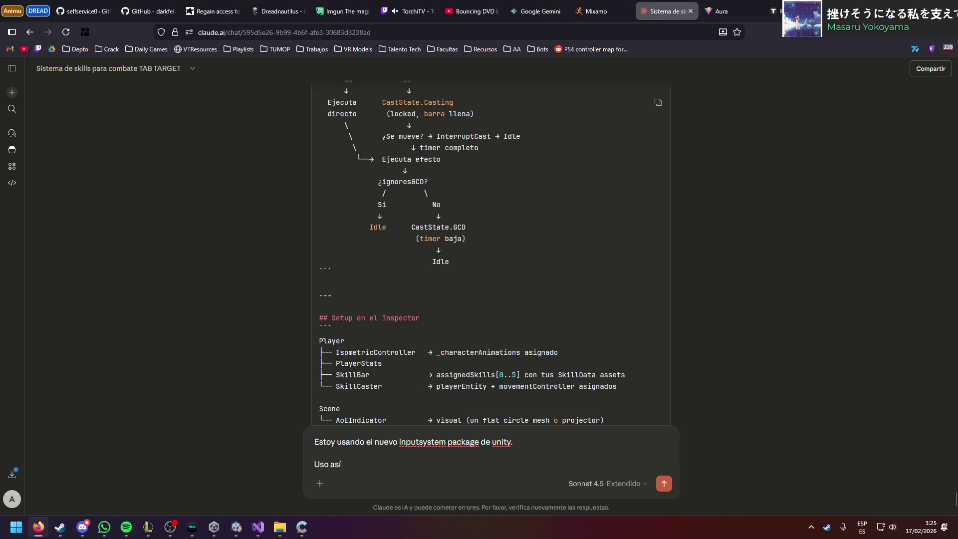
text( los inputs)
key(shift+Return)
key(ctrl+v)
key(shift+Return)
text(Modifica)
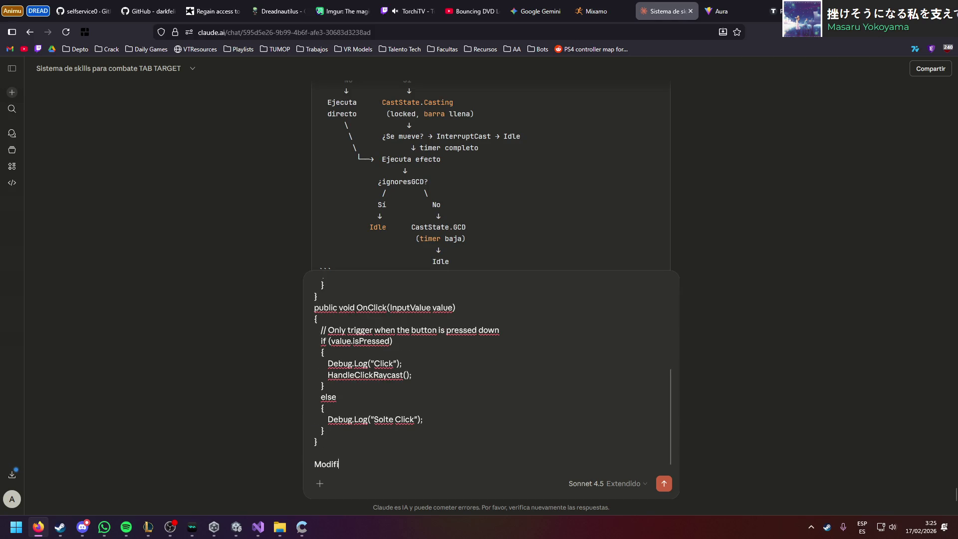
key(alt+Tab)
key(alt+Tab)
text( Skillbar)
text( considerando eso)
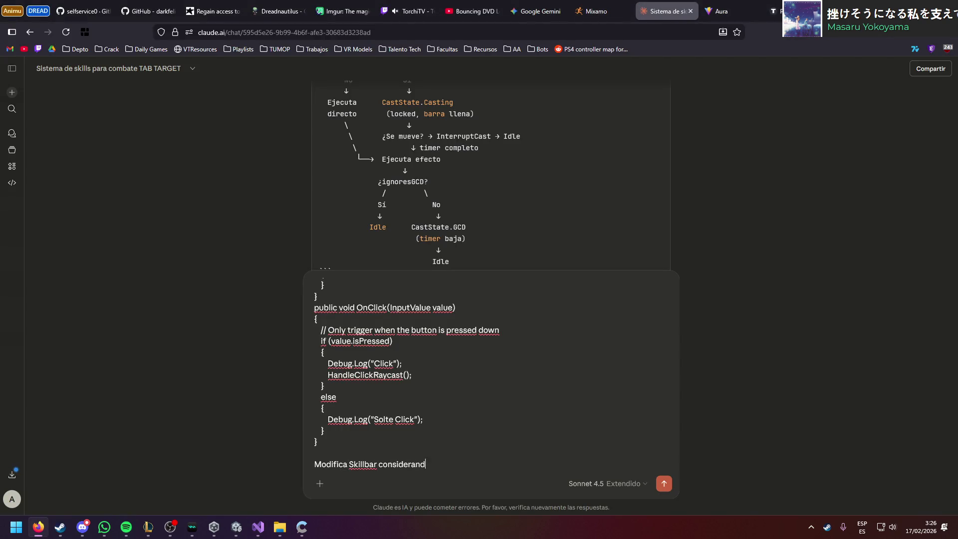
key(Return)
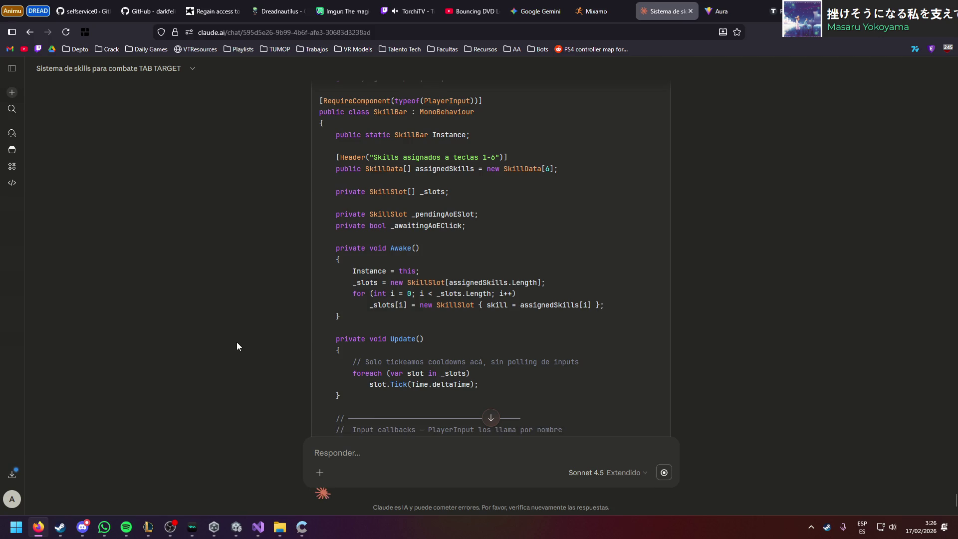
Step: Scroll through Claude's updated SkillBar.cs code, then switch to Unity and open the Edit menu
scroll(236, 342, up, 2)
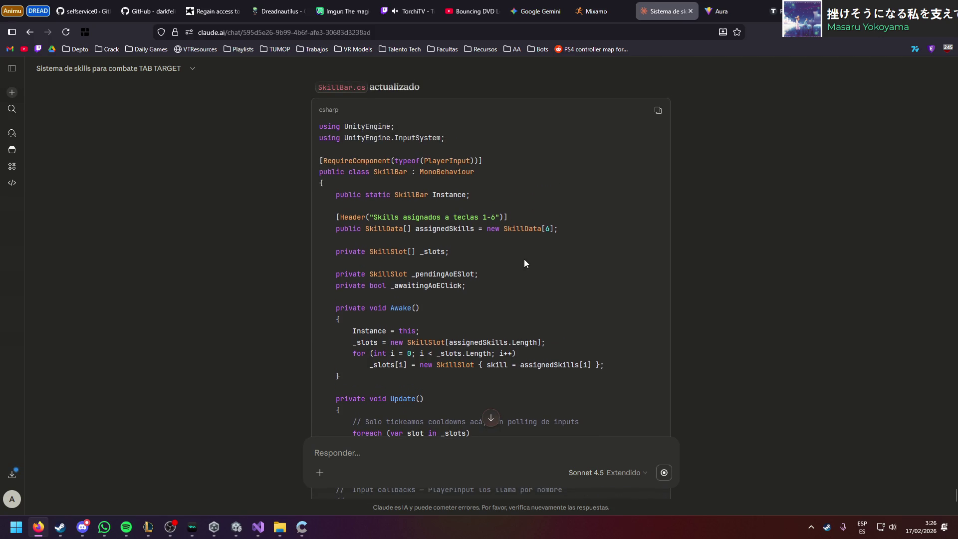
scroll(524, 260, down, 7)
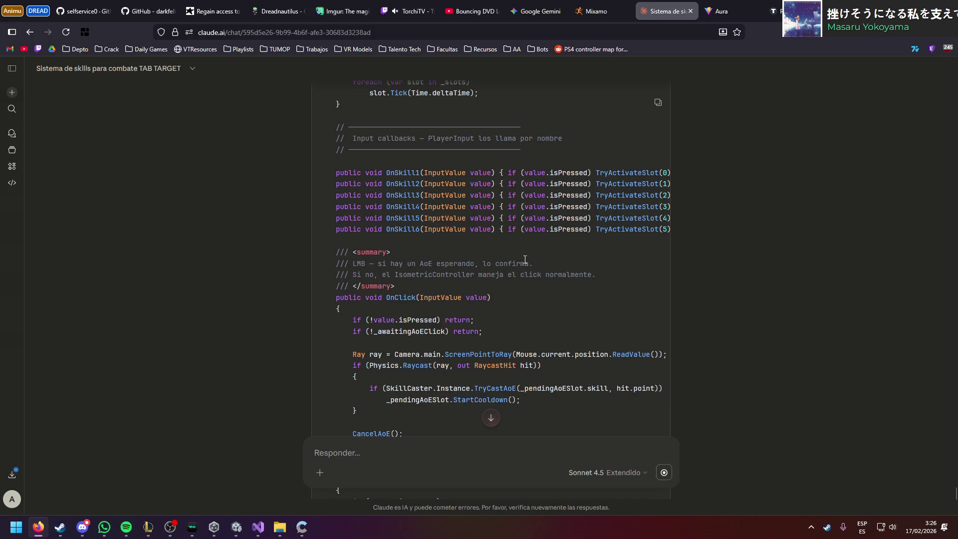
scroll(525, 257, up, 2)
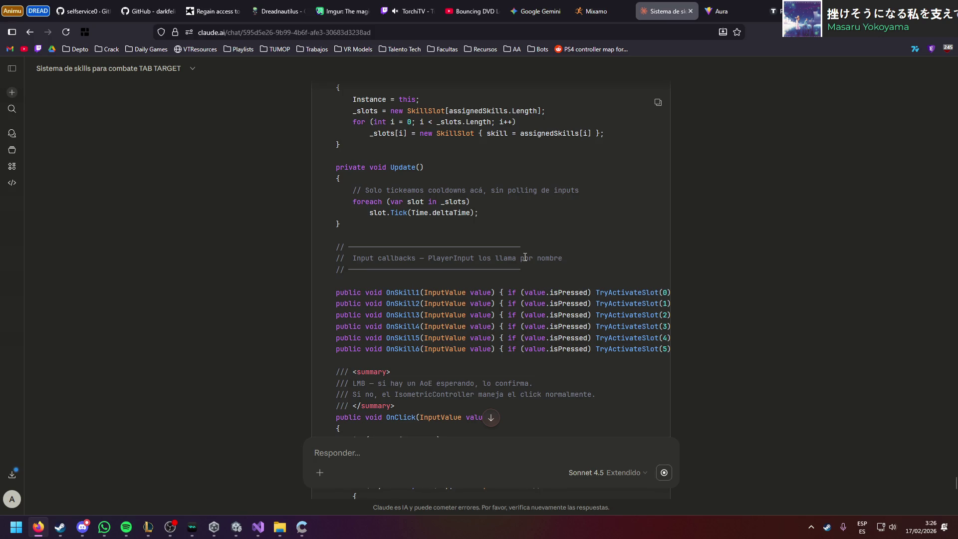
scroll(525, 257, up, 2)
scroll(525, 257, down, 10)
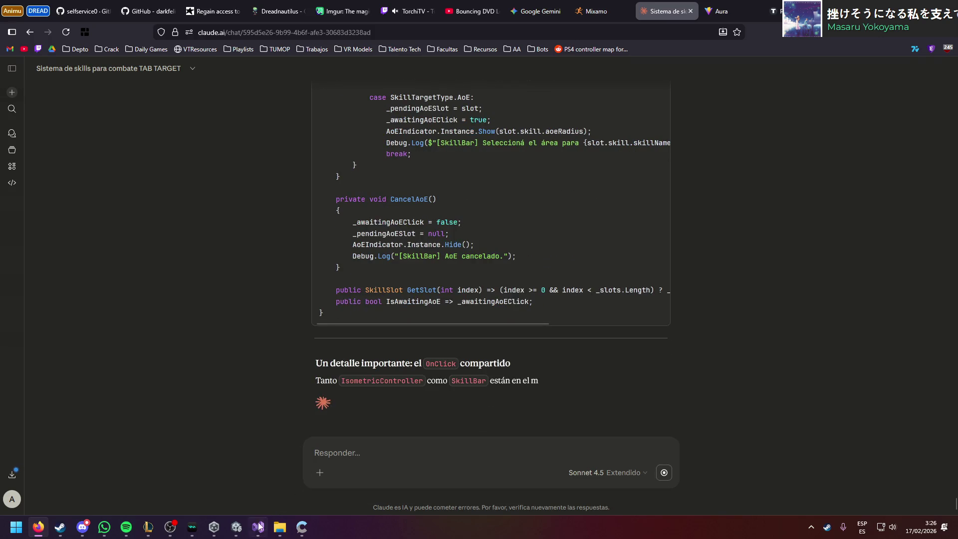
key(alt+Tab)
click(25, 16)
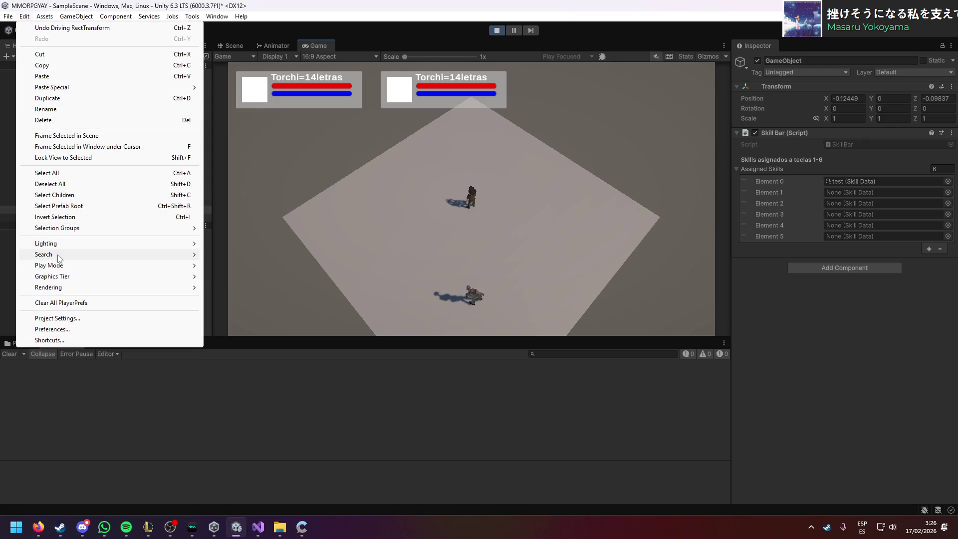
Step: Open Project Settings and compare the Jump action's Space binding with Alpha1's 1 key binding
click(190, 318)
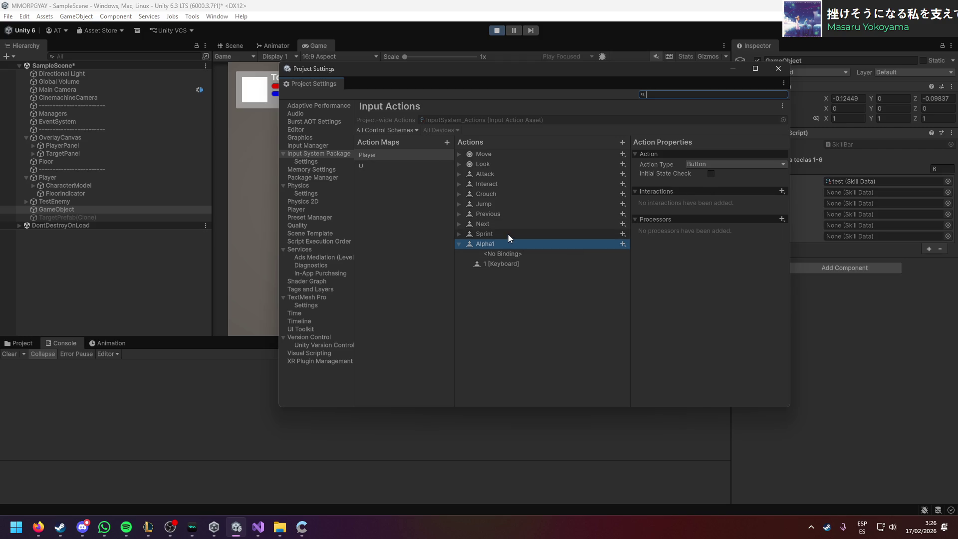
click(494, 206)
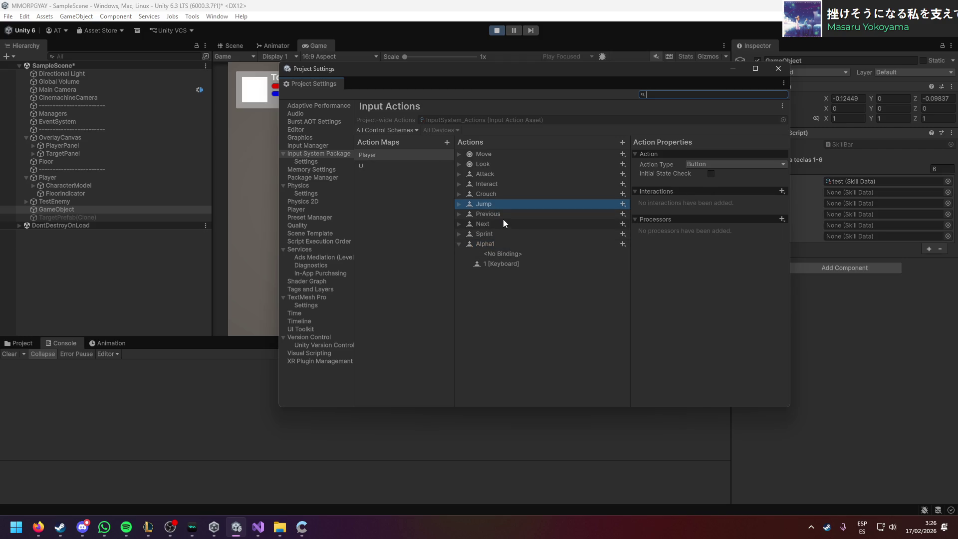
click(504, 243)
click(459, 204)
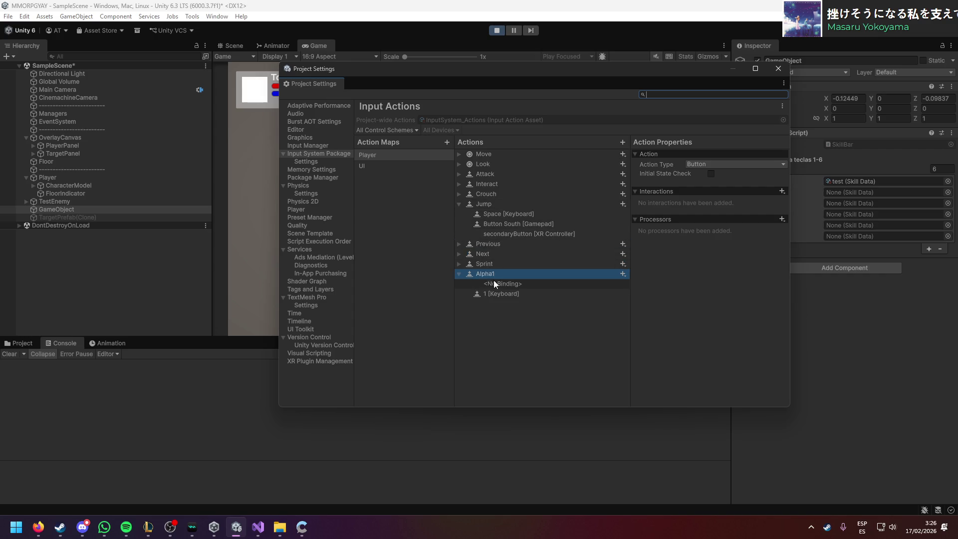
click(513, 214)
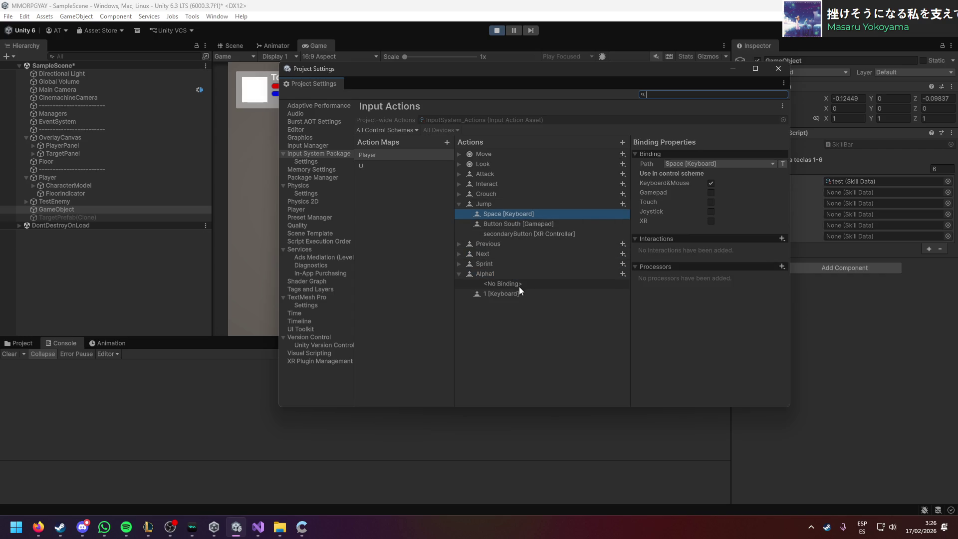
click(510, 295)
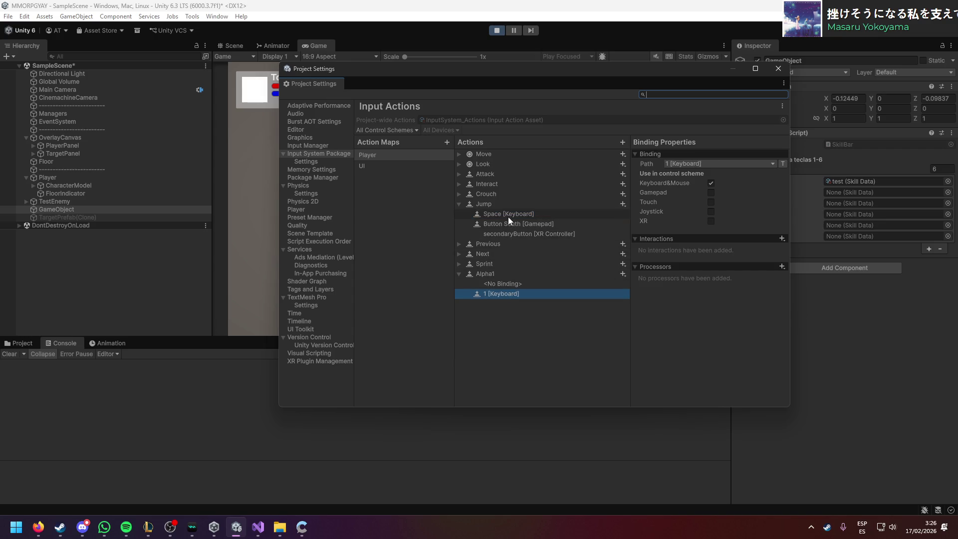
click(508, 215)
click(505, 294)
Step: Check Jump's Button South binding with Show Derived Bindings toggled, then close Project Settings
click(508, 223)
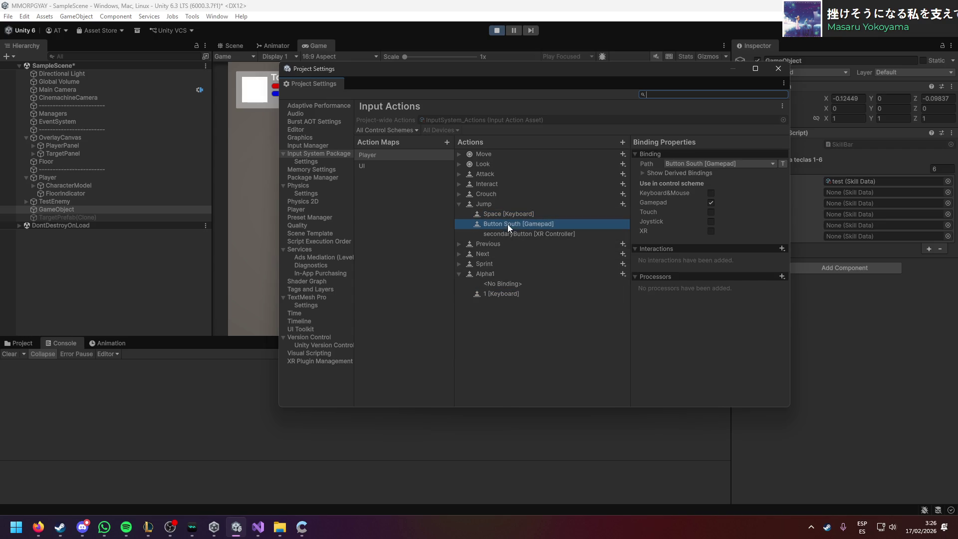
click(665, 173)
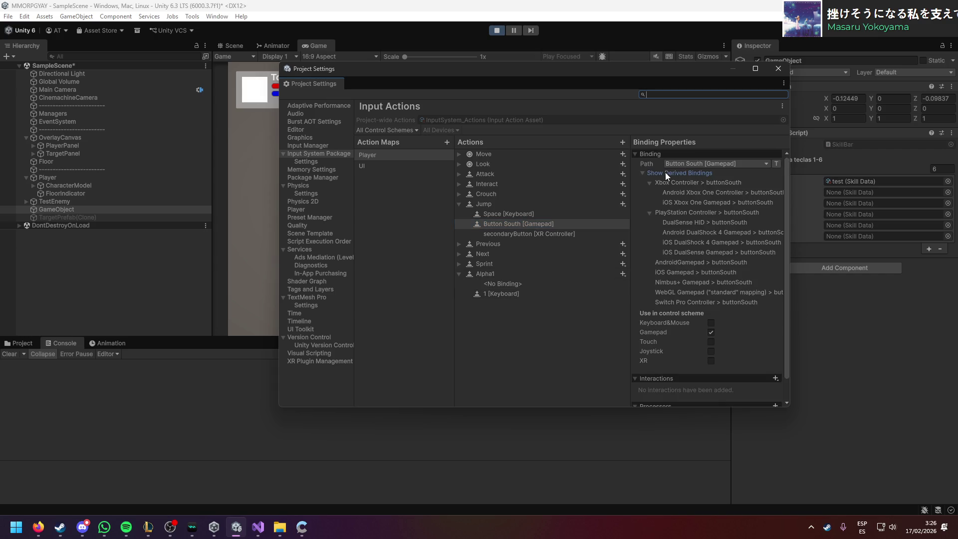
click(666, 172)
click(522, 214)
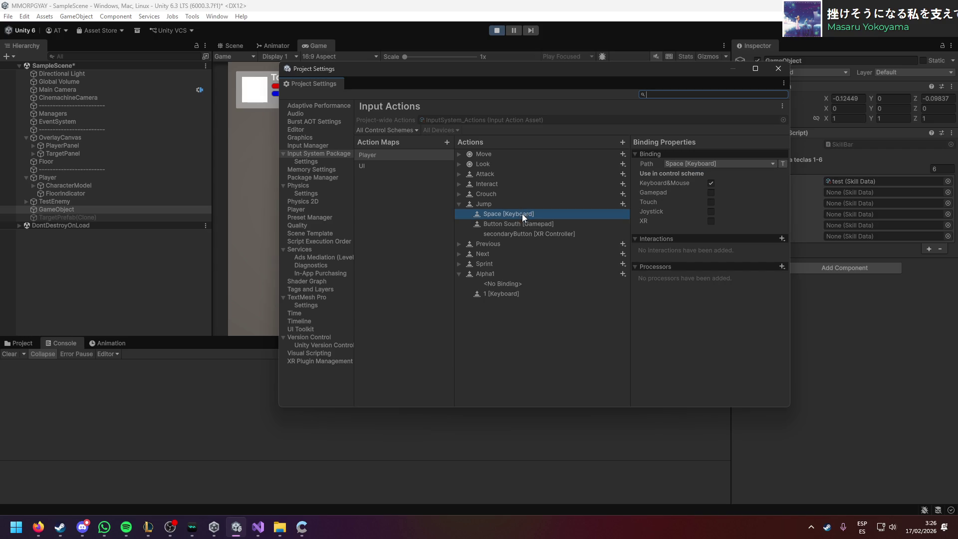
click(504, 294)
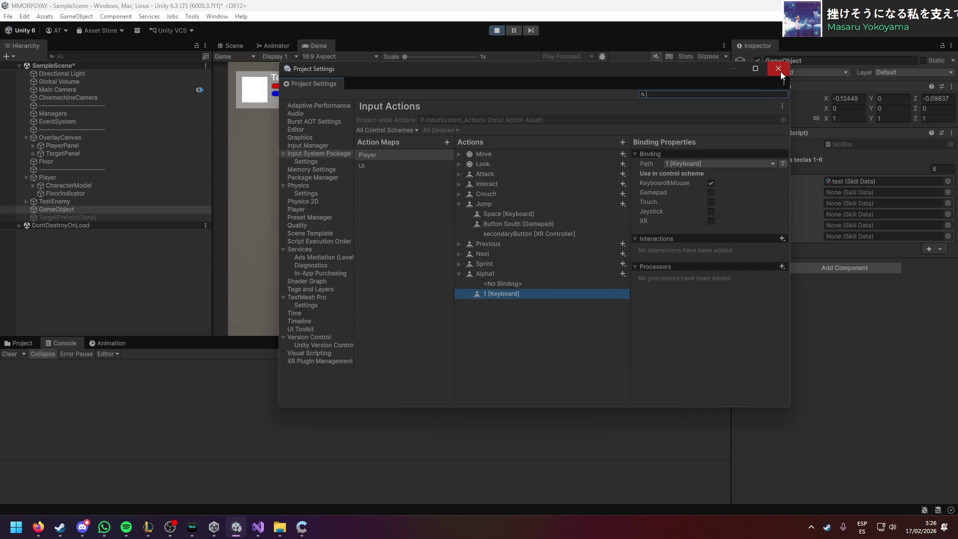
click(780, 71)
key(alt+Tab)
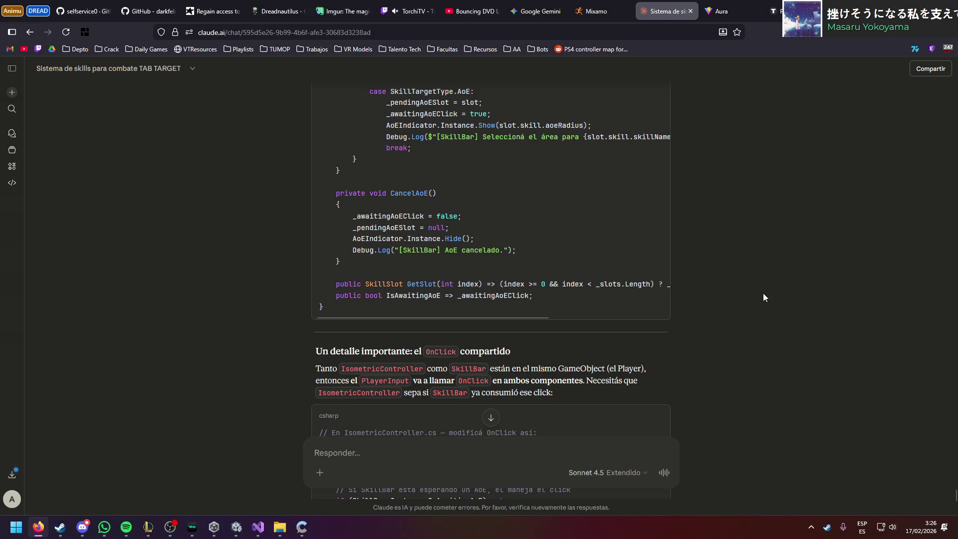
Step: Scroll Claude's reply down to the shared OnClick fix and setup checklist, then return to Unity
scroll(763, 294, down, 3)
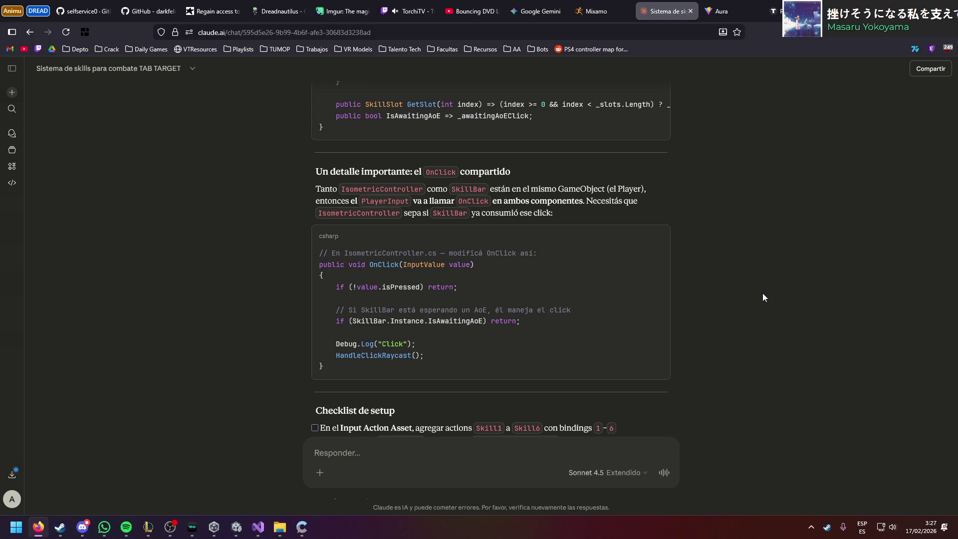
scroll(762, 297, down, 2)
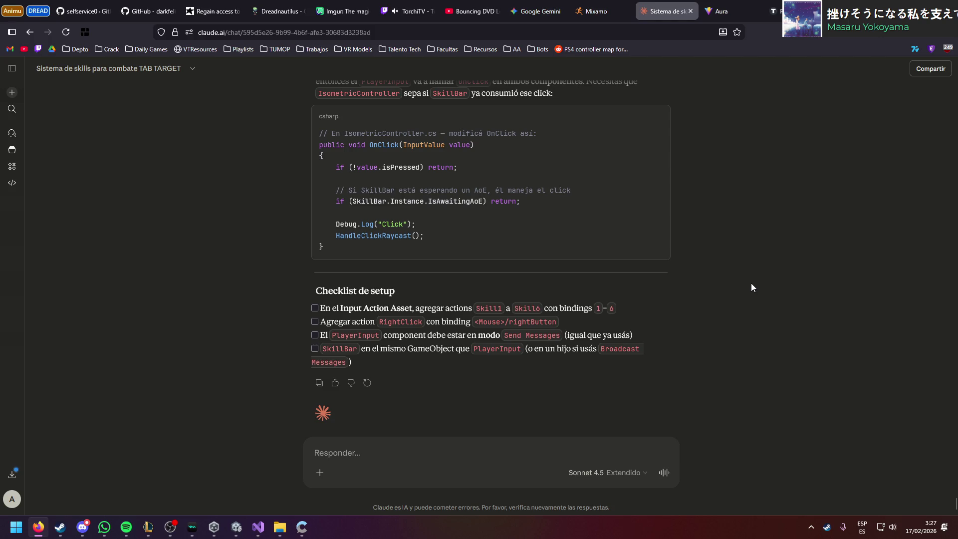
key(alt+Tab)
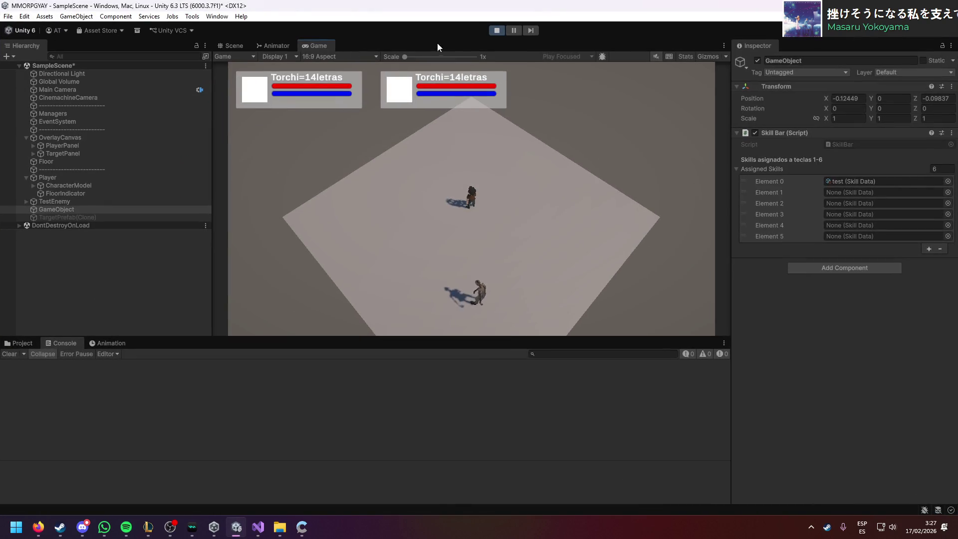
Step: Stop play mode and open Project Settings on Input Actions, checking Claude's instructions alongside
click(497, 30)
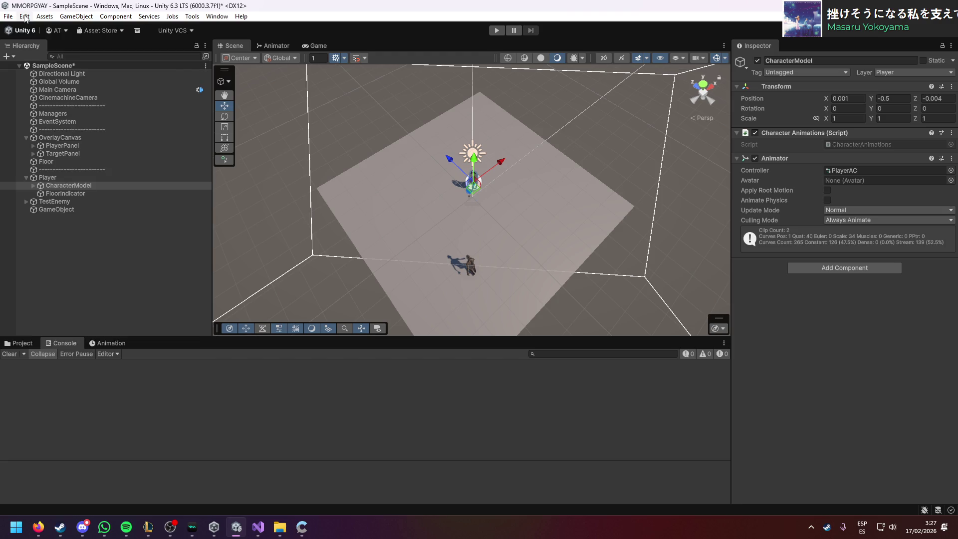
click(24, 17)
click(70, 318)
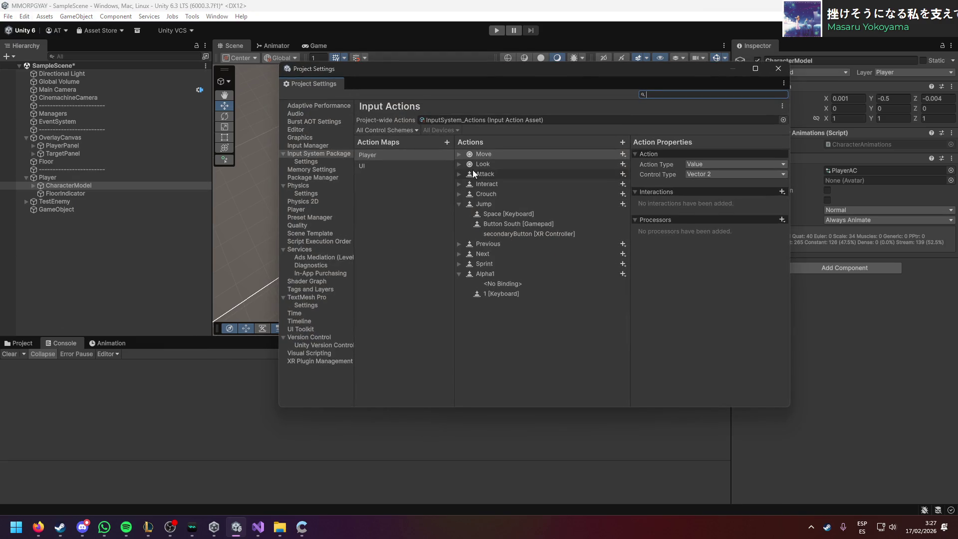
key(alt+Tab)
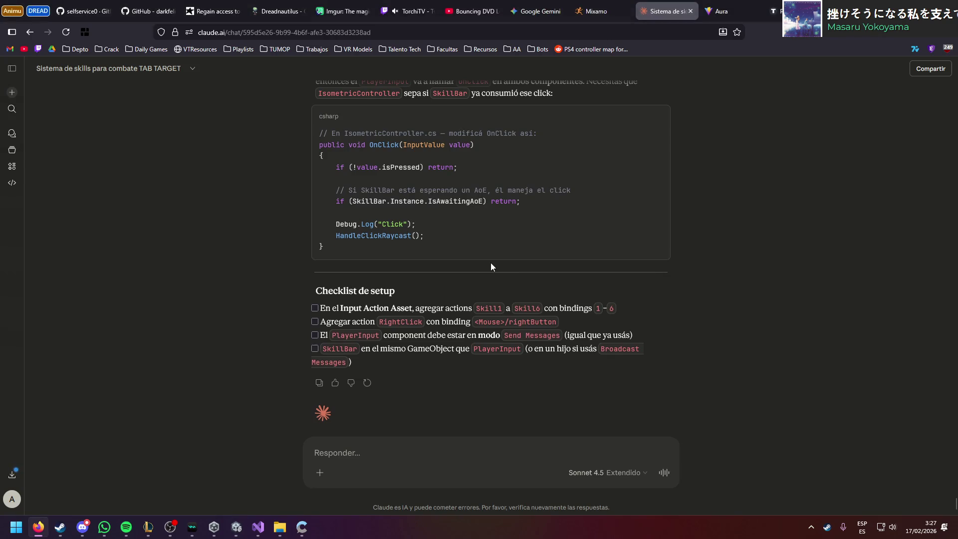
scroll(490, 262, up, 2)
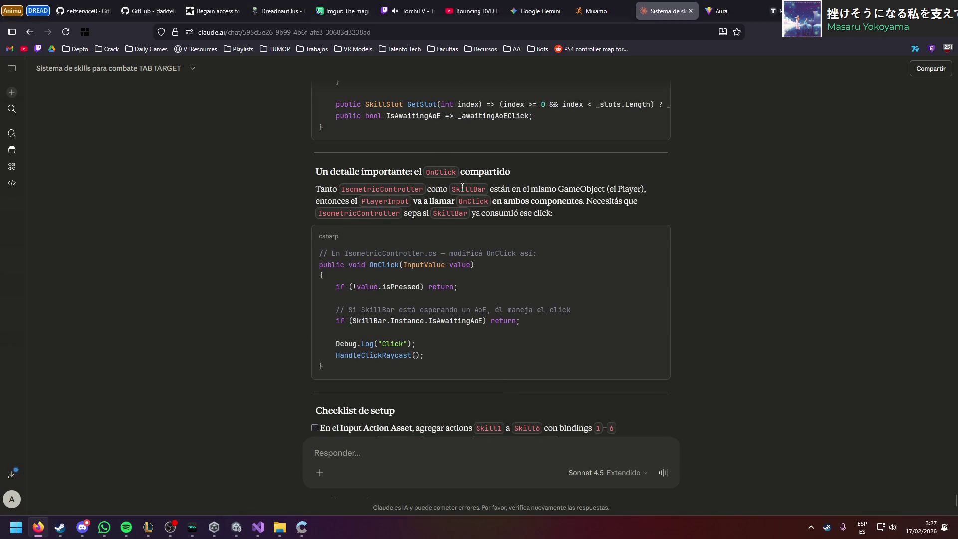
scroll(462, 187, down, 4)
key(alt+Tab)
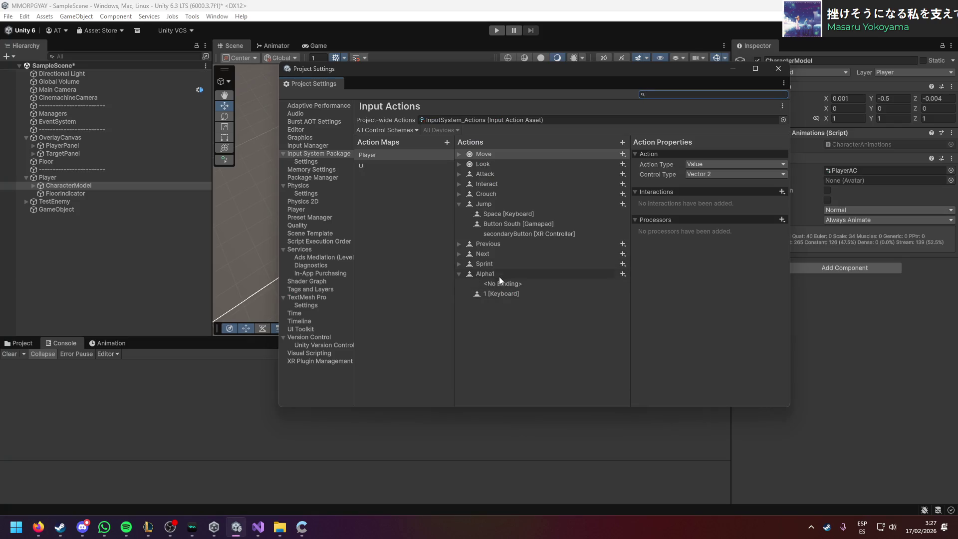
Step: Rename the Alpha1 action to Skill1 and delete its empty binding, keeping the 1 key binding
click(499, 277)
double_click(591, 274)
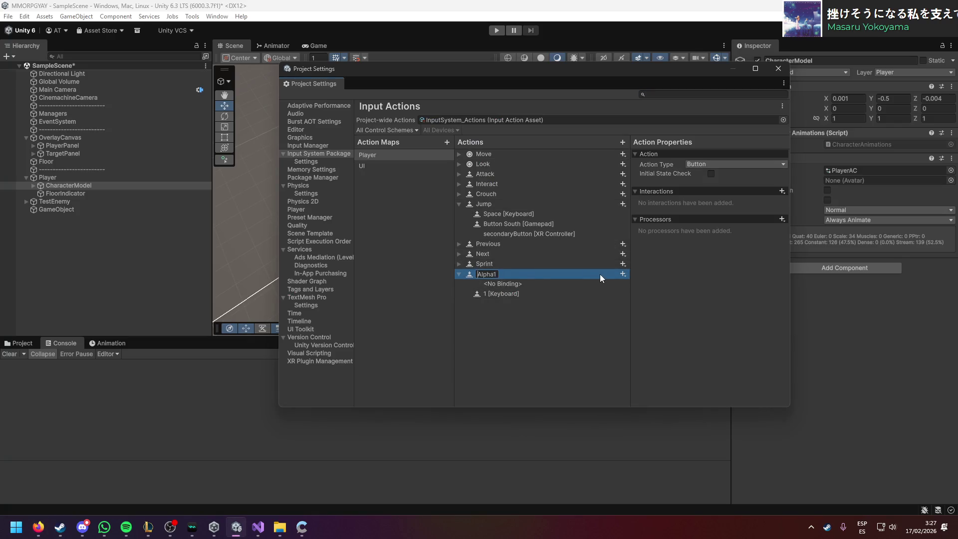
text(Skill)
key(Return)
click(494, 284)
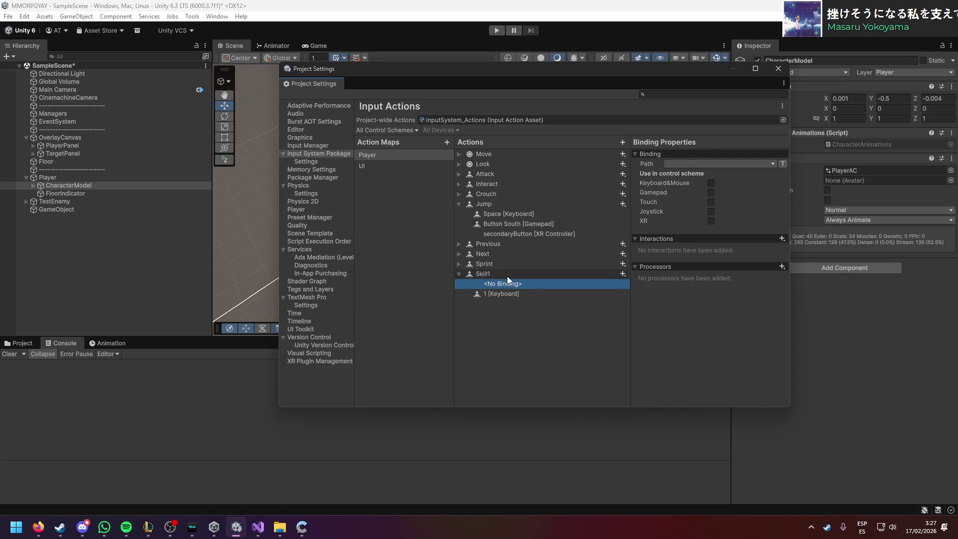
click(508, 276)
click(508, 290)
click(509, 286)
key(Delete)
Step: Review the Skill1 action and its 1 key binding against Claude's checklist
double_click(517, 274)
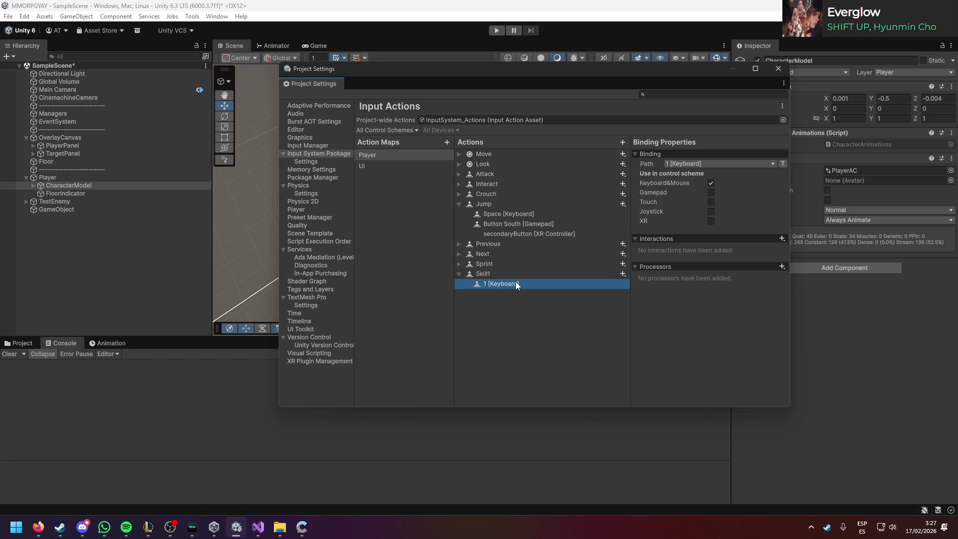
key(alt+Tab)
key(alt+Tab)
click(556, 273)
click(554, 284)
key(alt+Tab)
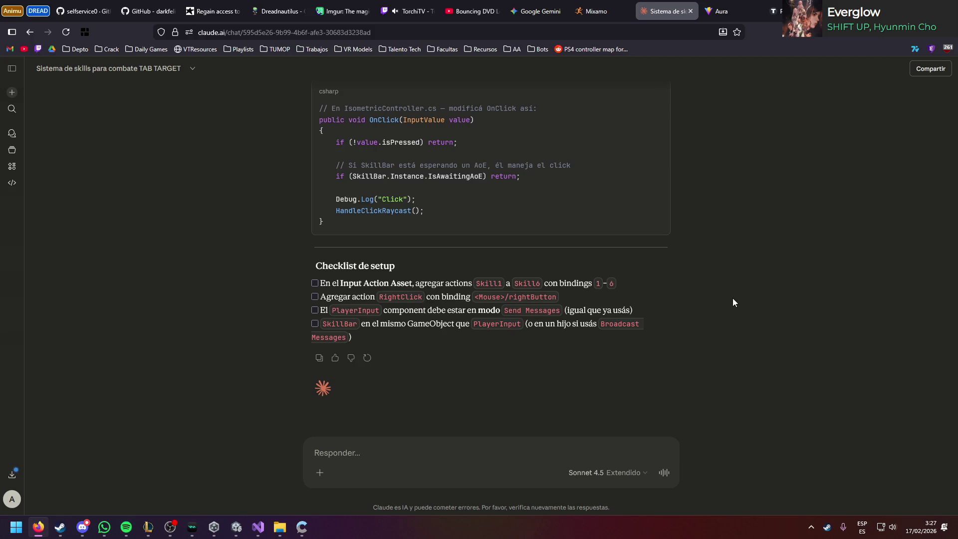
Step: Check the PlayerInput checklist item, inspect Skill1, and close Unity's Project Settings
double_click(514, 325)
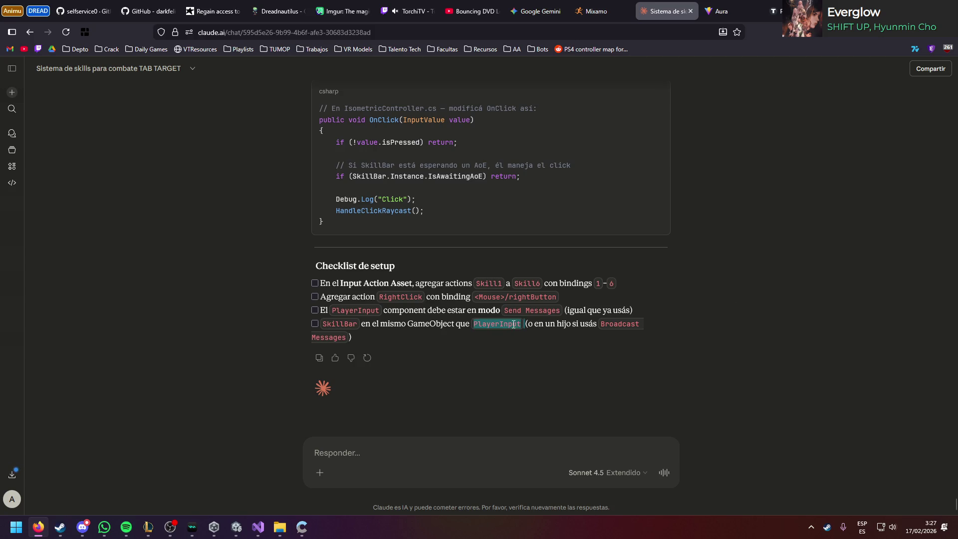
click(512, 350)
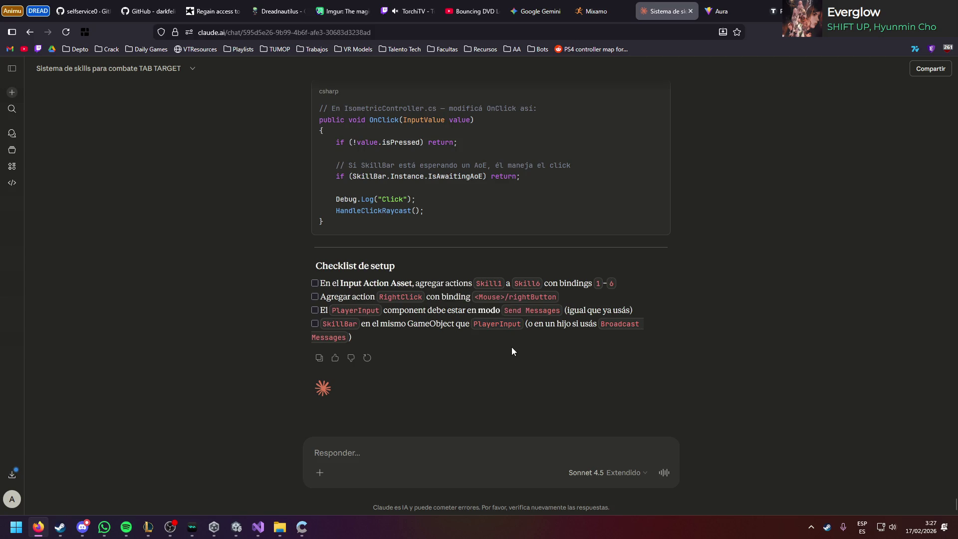
key(alt+Tab)
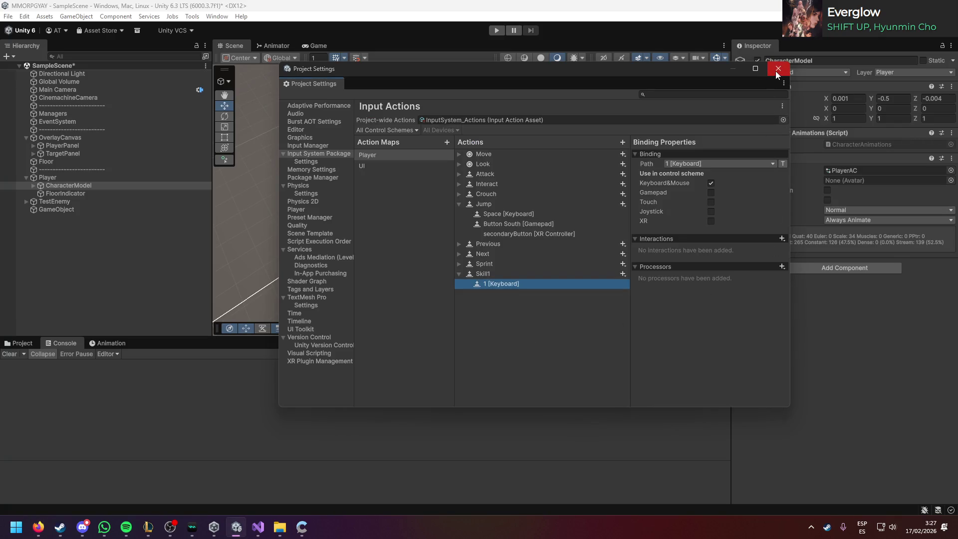
click(553, 272)
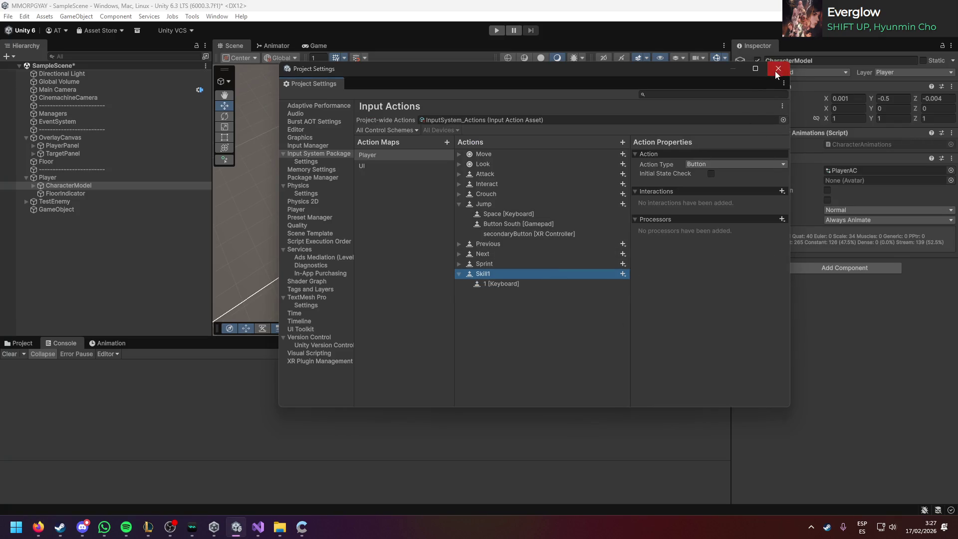
click(776, 74)
click(39, 527)
Step: Copy Claude's updated SkillBar.cs code block and switch to SkillBar.cs in Visual Studio
scroll(512, 278, up, 5)
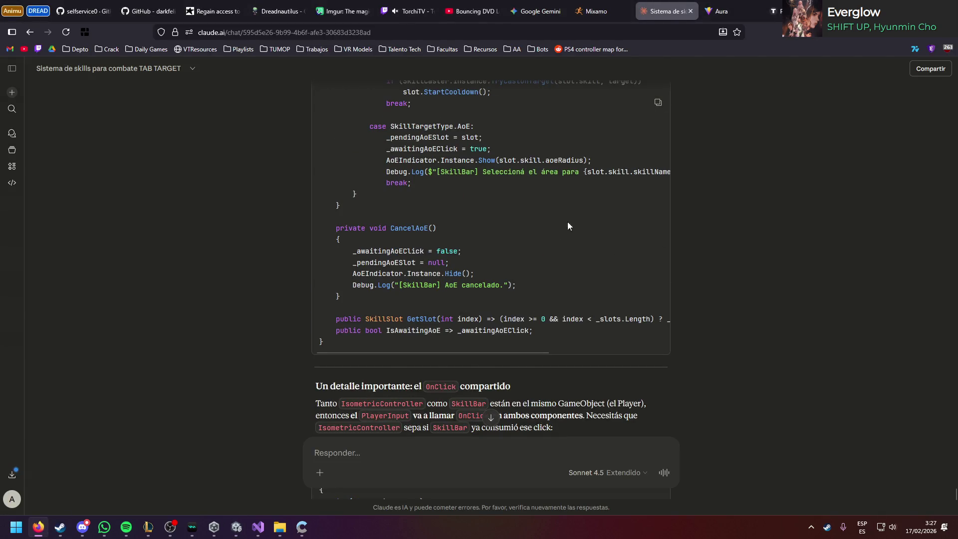
scroll(594, 198, down, 5)
scroll(576, 254, up, 6)
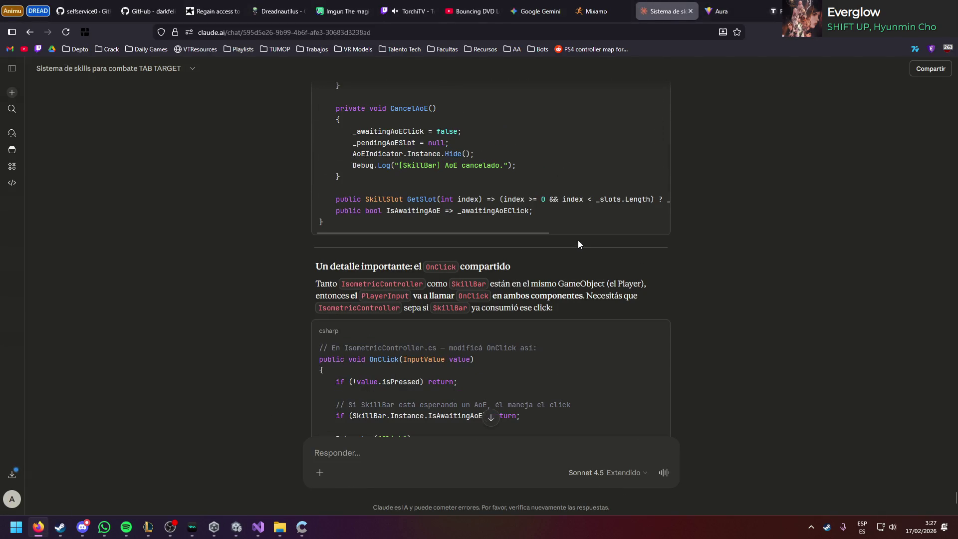
scroll(584, 223, up, 5)
click(658, 102)
scroll(571, 301, up, 10)
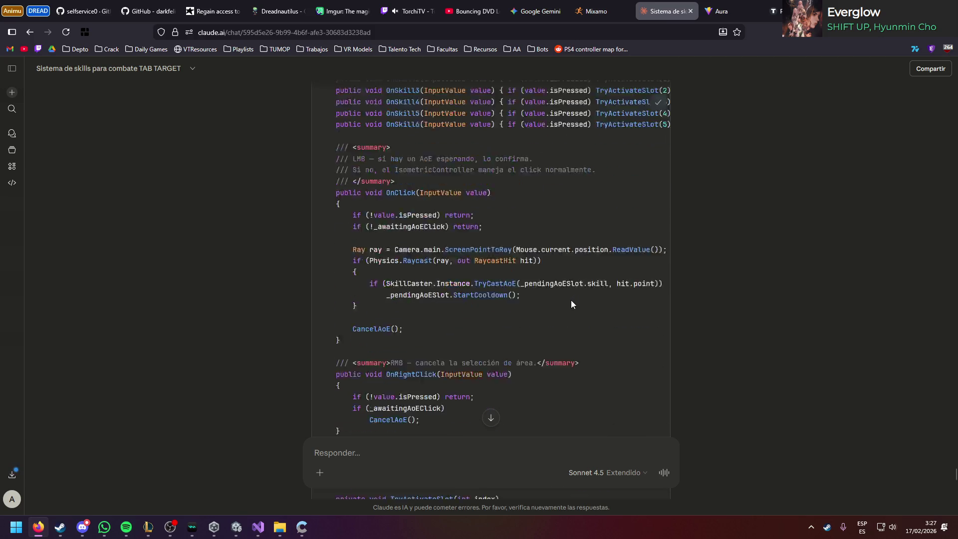
scroll(570, 301, up, 3)
mouse_move(258, 527)
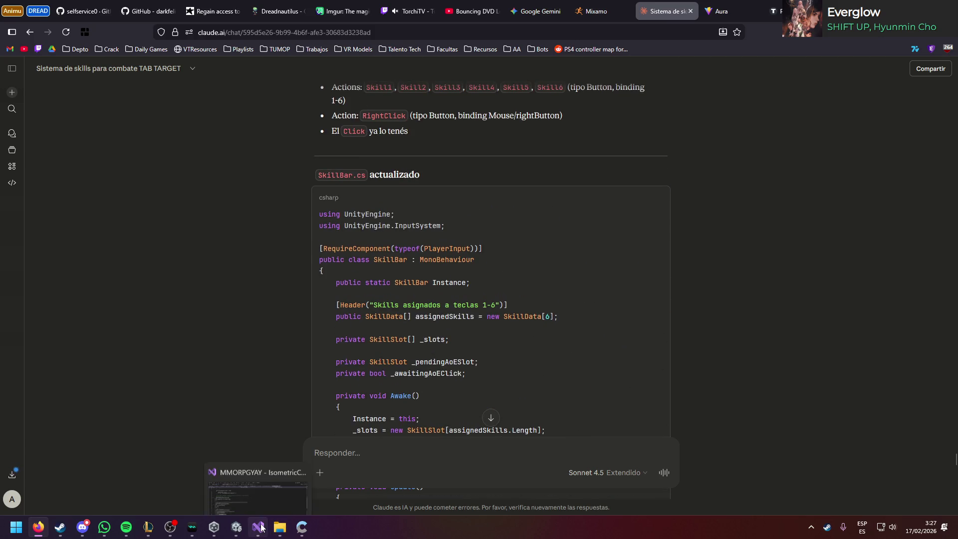
click(246, 463)
click(131, 40)
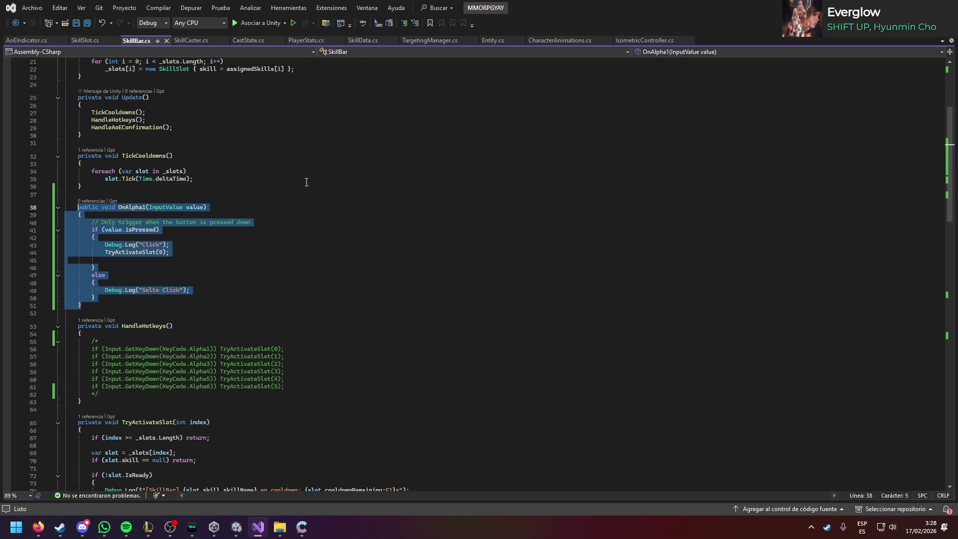
Step: Replace all of SkillBar.cs with Claude's version and save it as Unicode
key(ctrl+a)
key(ctrl+v)
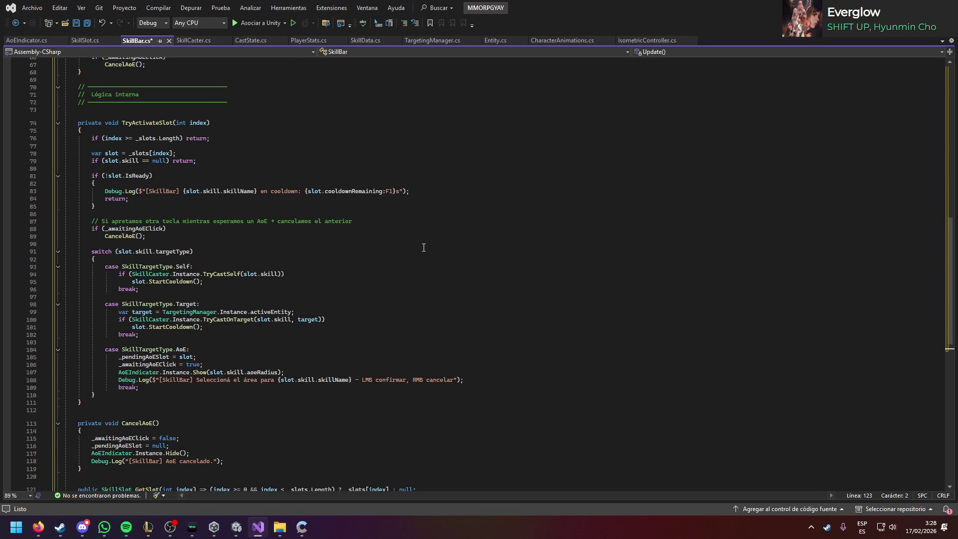
scroll(423, 248, down, 9)
scroll(424, 248, up, 20)
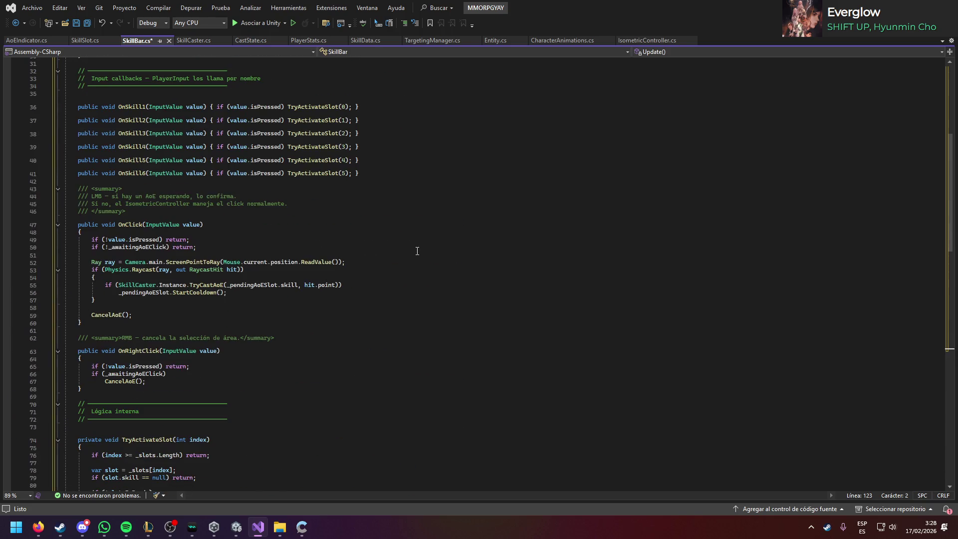
key(ctrl+s)
click(415, 293)
Step: Let Unity compile the new SkillBar script while reviewing the code, then return to Unity
scroll(355, 300, up, 10)
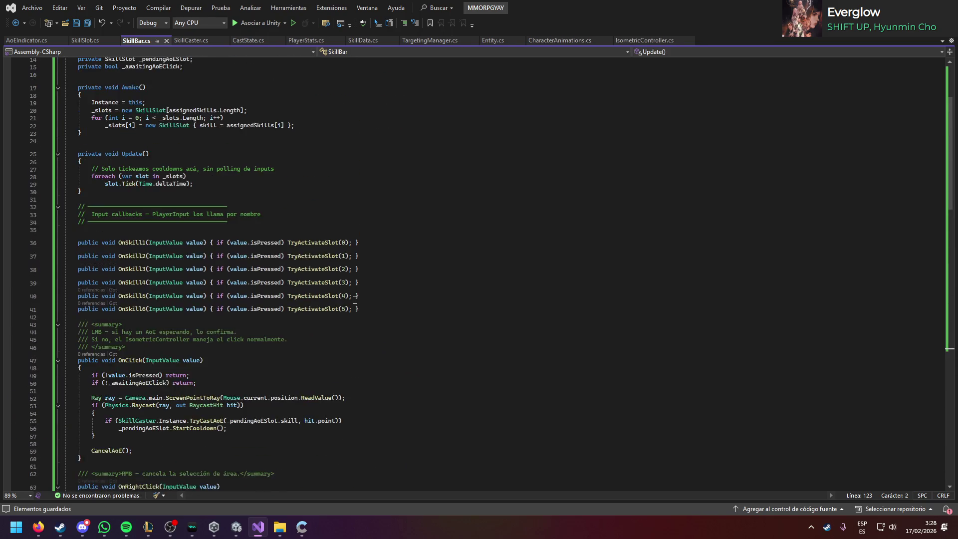
mouse_move(236, 527)
click(194, 447)
key(alt+Tab)
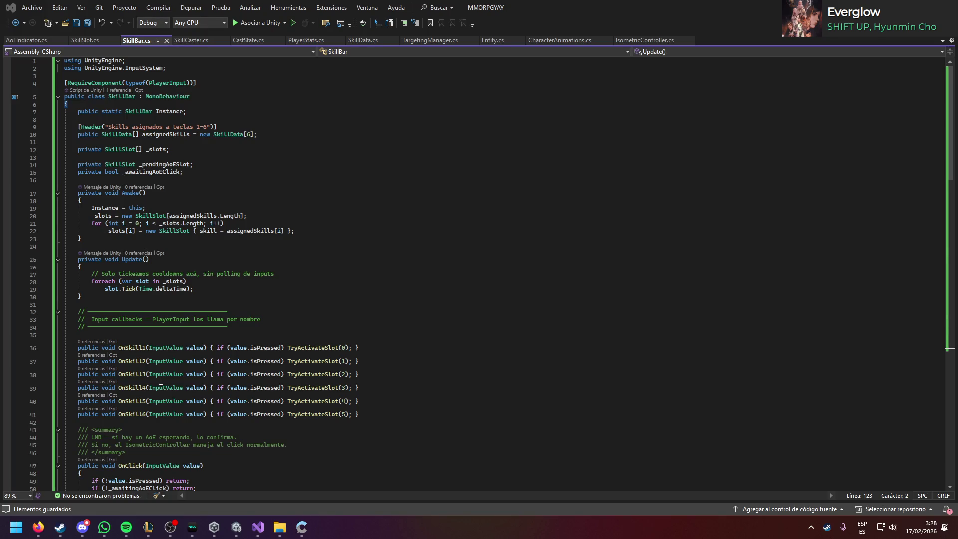
key(alt+Tab)
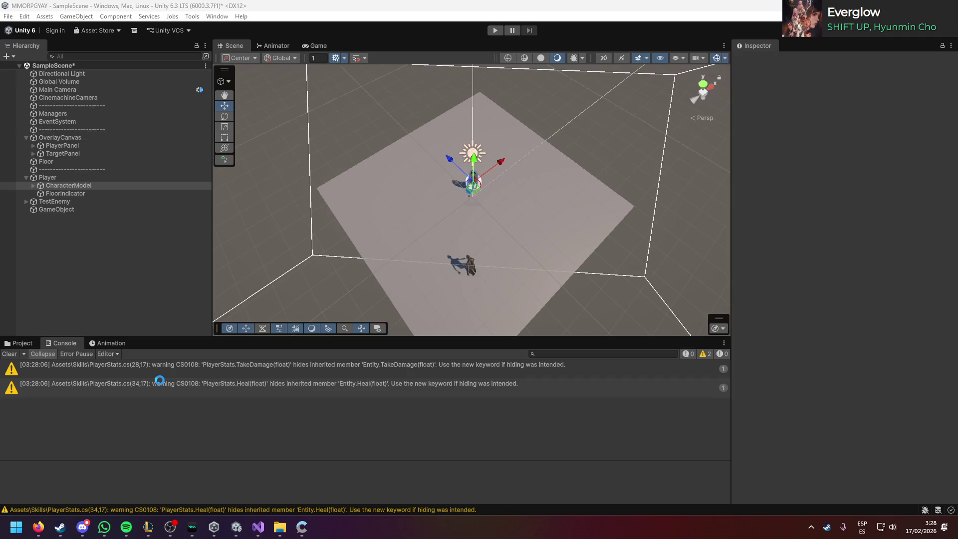
key(alt+Tab)
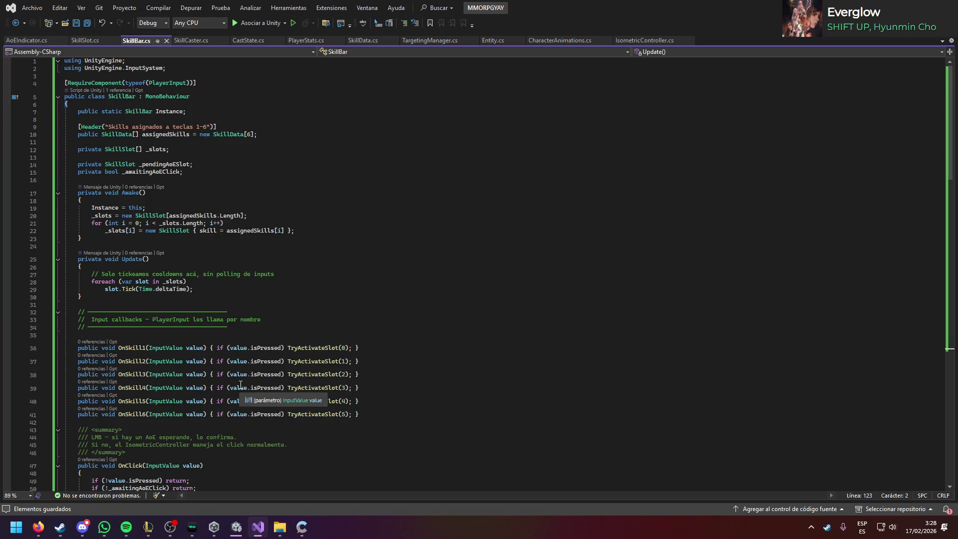
scroll(319, 350, down, 2)
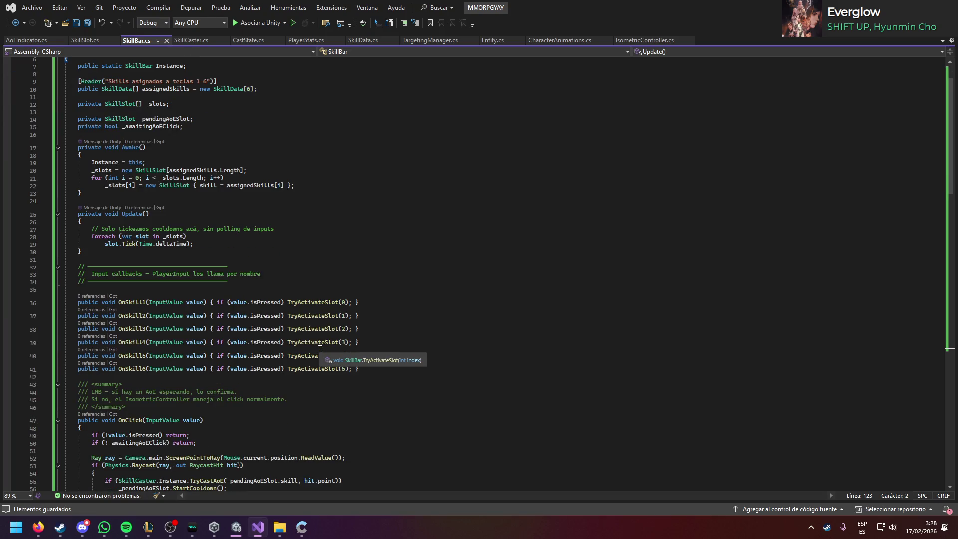
scroll(320, 349, down, 1)
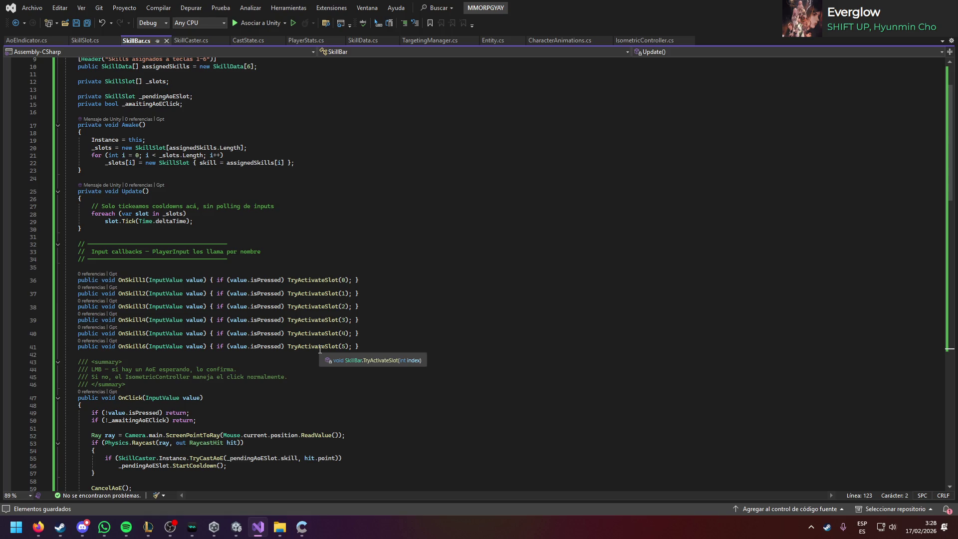
click(241, 526)
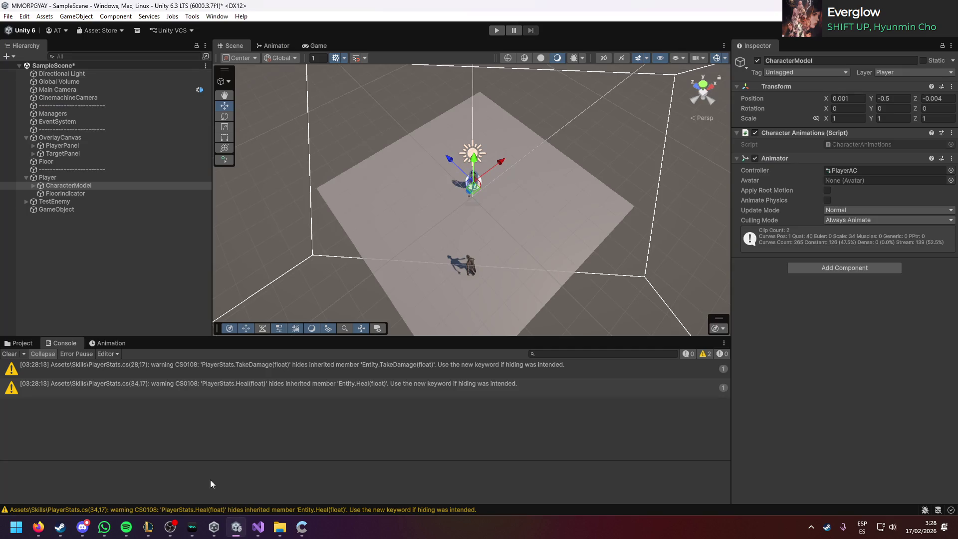
Step: Select the GameObject holding the Skill Bar and start play mode
click(19, 342)
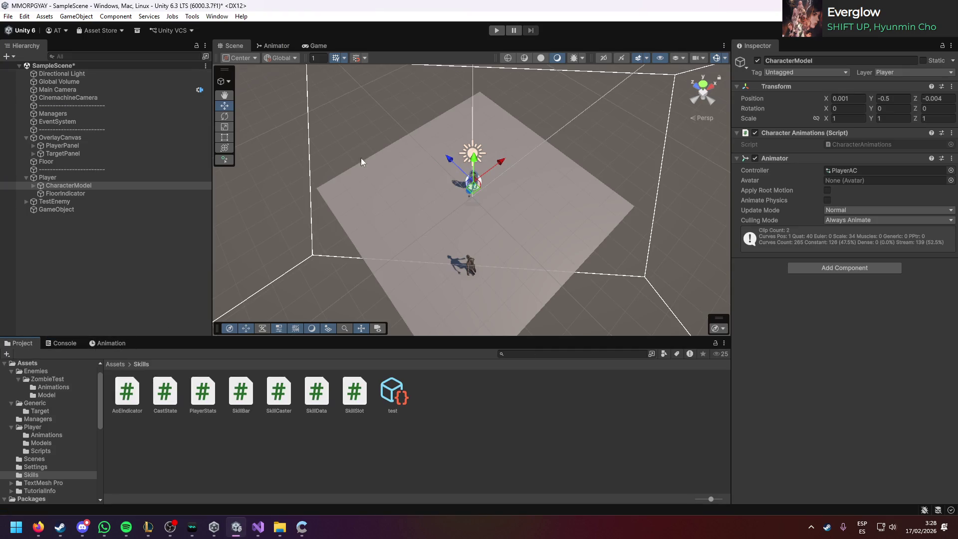
click(110, 208)
click(496, 30)
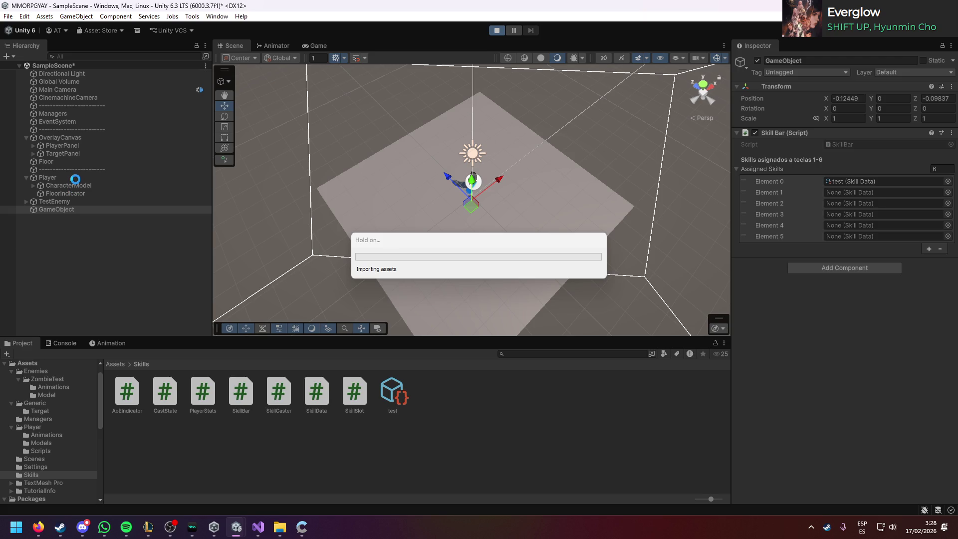
Step: Review the SkillBar code, then click the game ground to log Click and Solte Click
click(258, 527)
scroll(202, 298, down, 10)
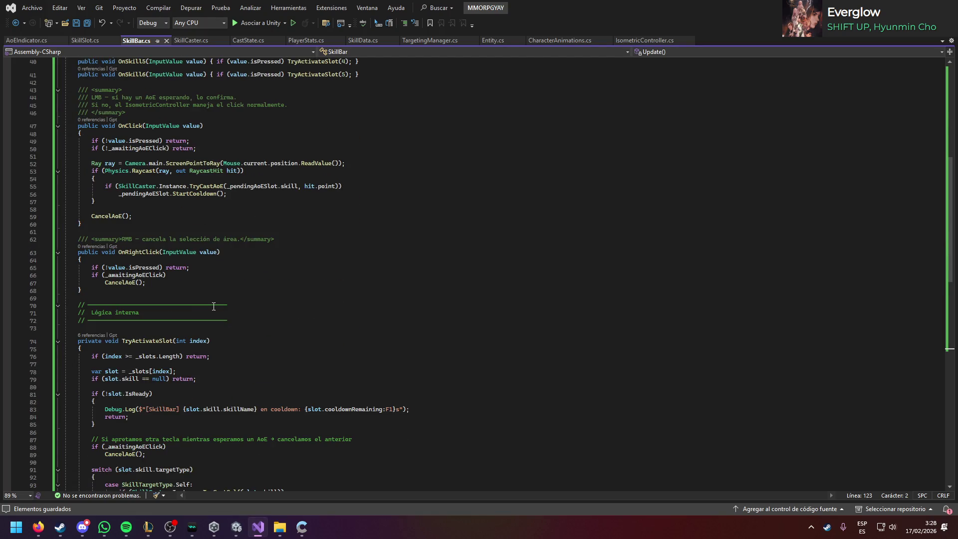
scroll(214, 307, down, 5)
key(alt+Tab)
click(523, 209)
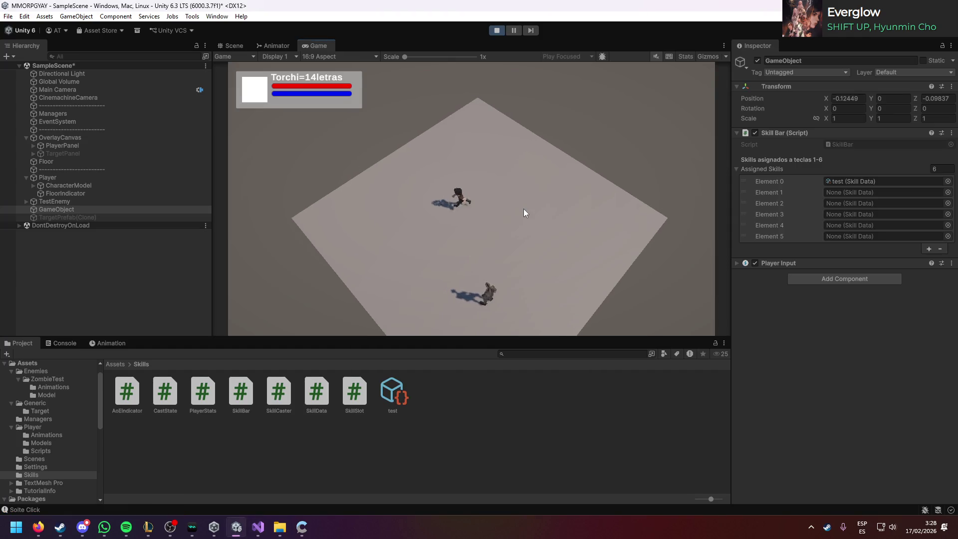
Step: Inspect the missing PlayerInput warning in the Console, then switch to the Claude chat
click(58, 343)
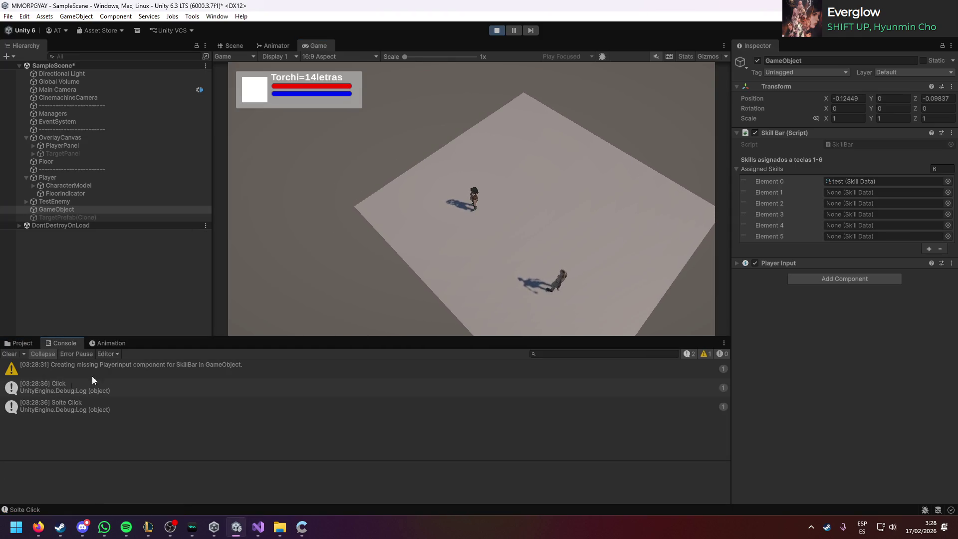
click(129, 367)
click(64, 209)
key(alt+Tab)
key(alt+Tab)
key(alt+Tab)
key(Tab)
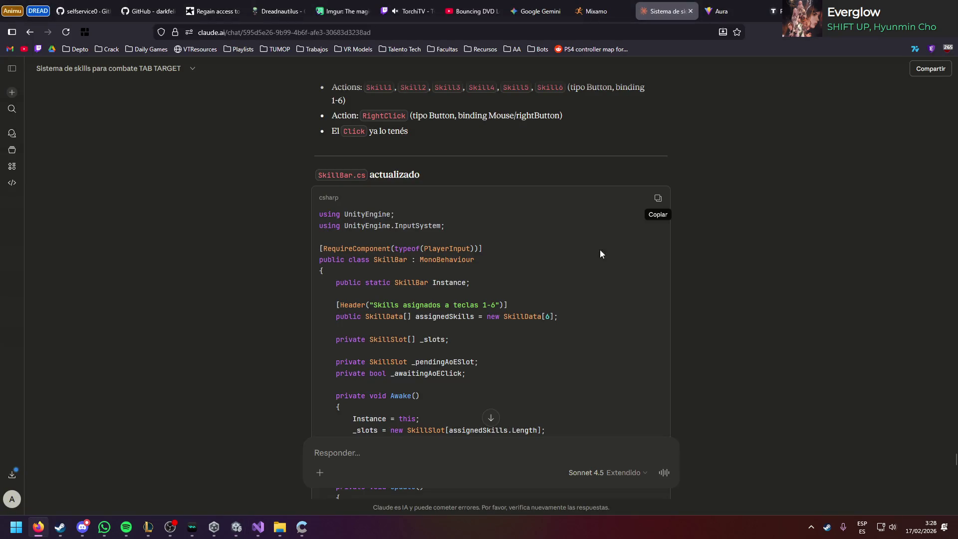
Step: Highlight the PlayerInput and SkillBar same-GameObject lines in Claude's 'Checklist de setup'
scroll(726, 269, down, 10)
scroll(727, 273, down, 10)
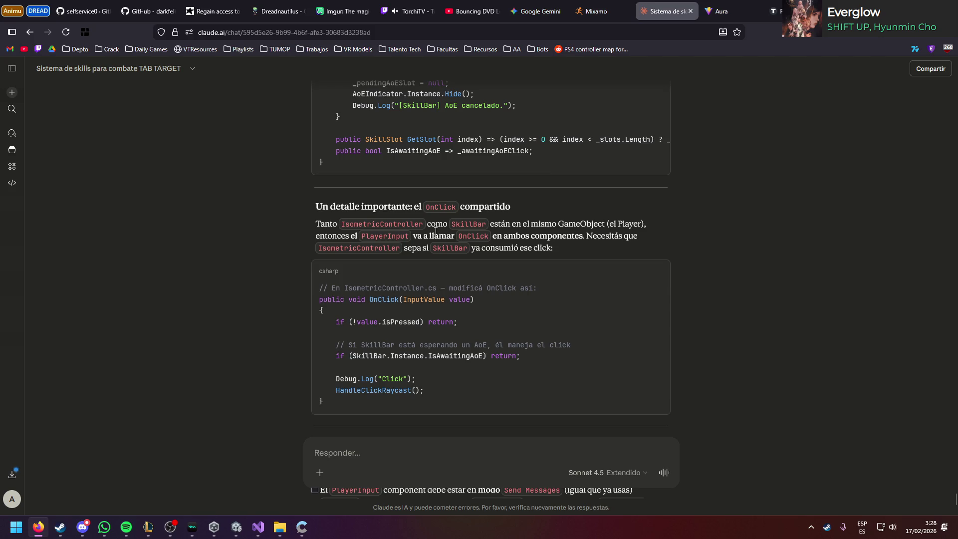
scroll(428, 230, down, 3)
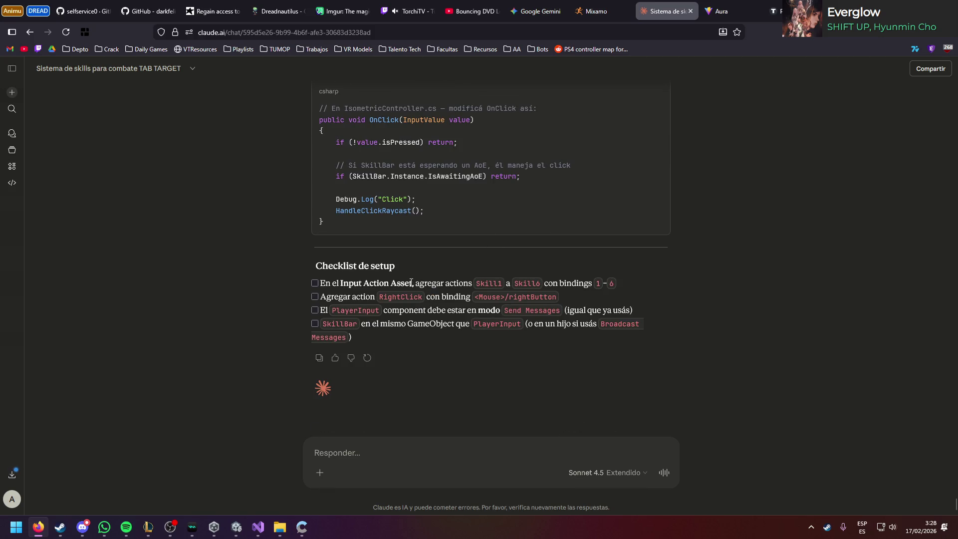
drag(359, 307, 542, 309)
click(474, 322)
drag(414, 326, 500, 325)
click(536, 326)
key(alt+Tab)
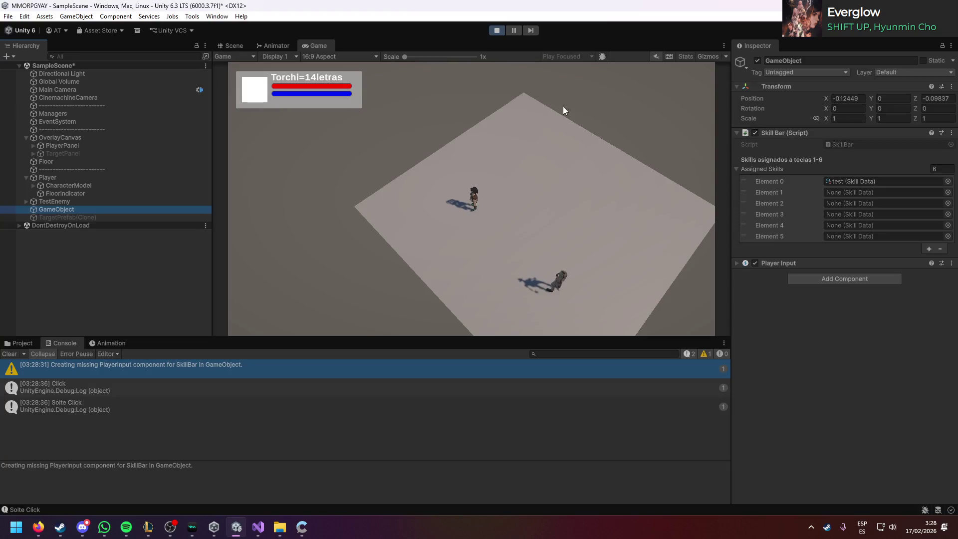
Step: Stop play mode, check the GameObject's Skill Bar and Player Input components, and clear the console
key(alt+Tab)
key(alt+Tab)
click(499, 30)
click(64, 209)
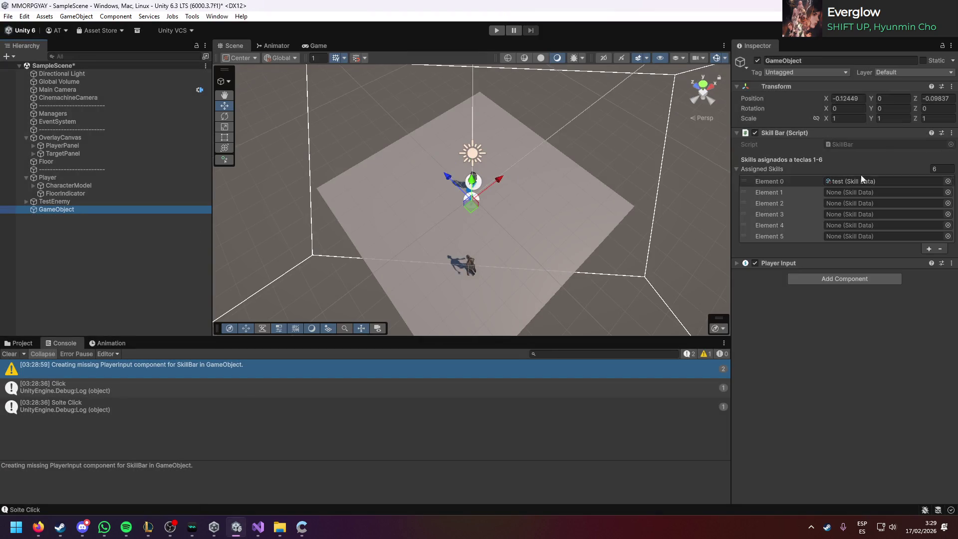
click(951, 134)
click(850, 351)
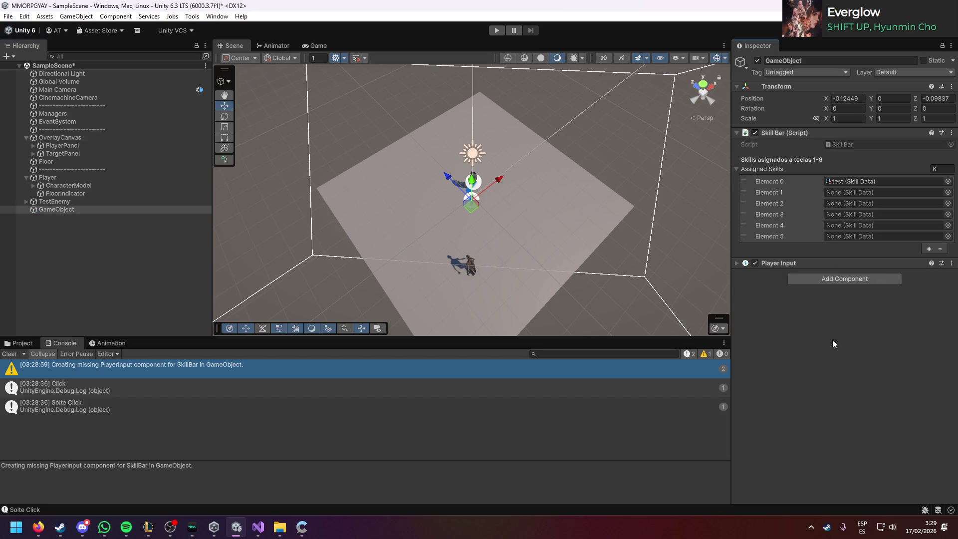
click(790, 268)
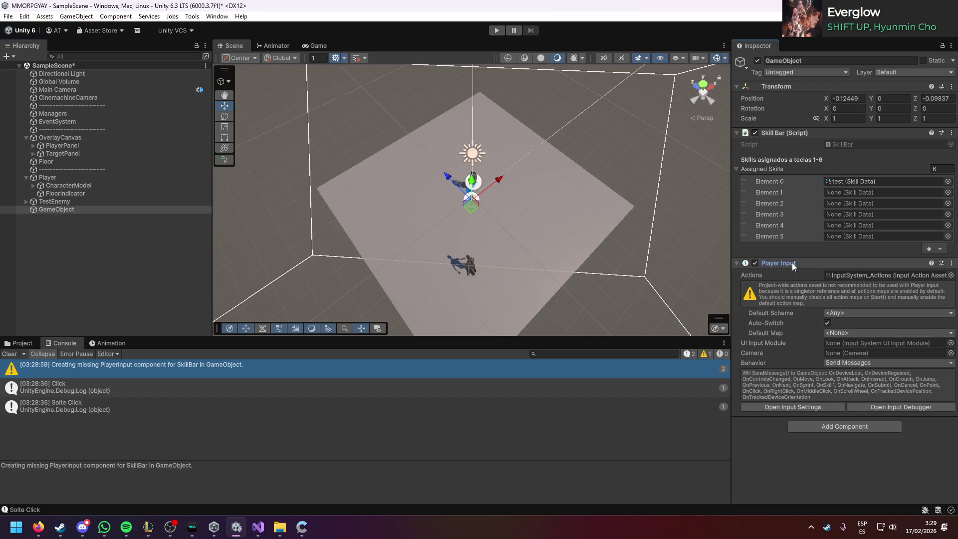
click(792, 263)
click(9, 353)
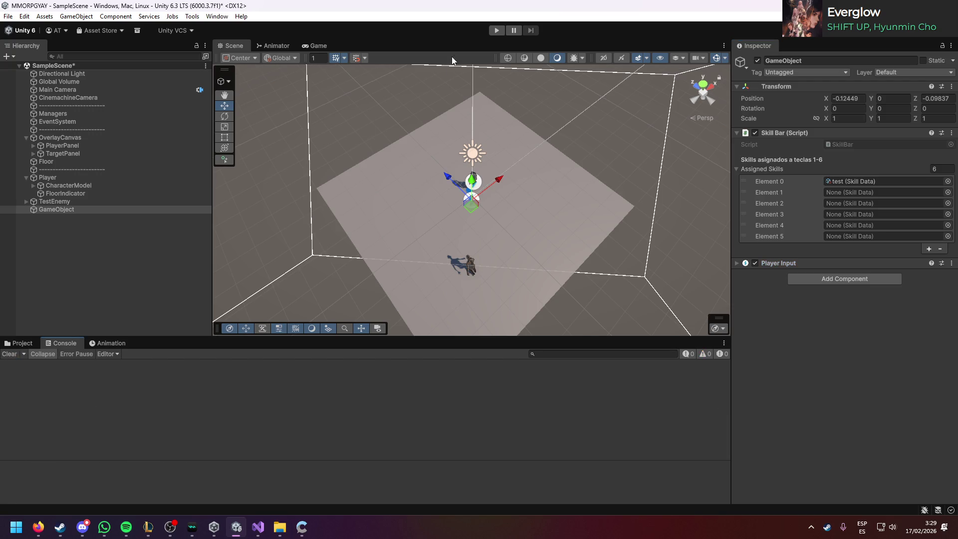
Step: Play-test again, inspect the Player's components, then stop with Ctrl+P
click(497, 30)
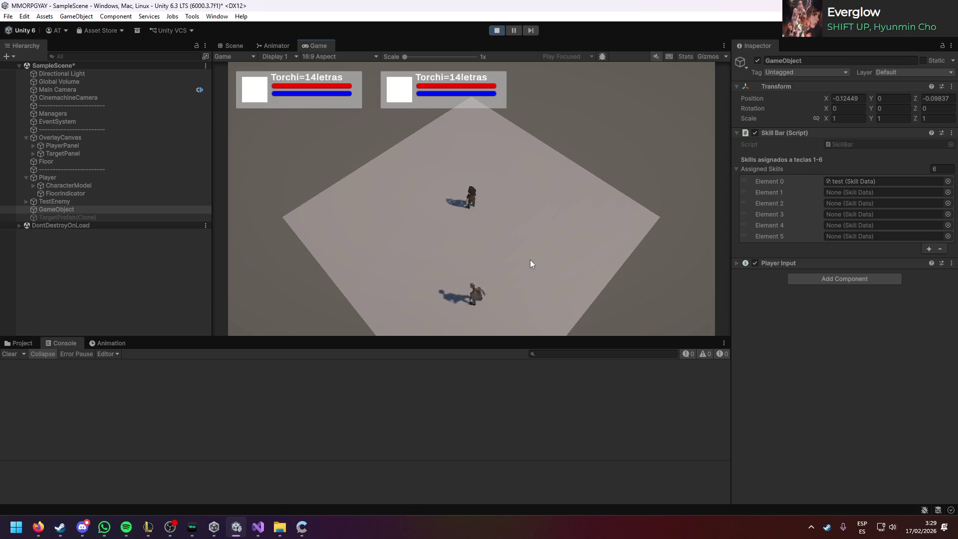
click(48, 177)
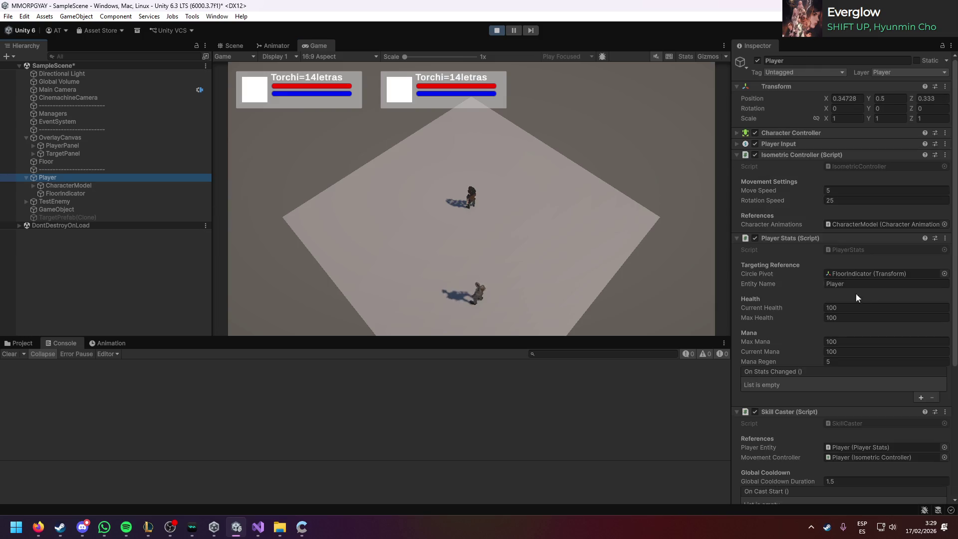
scroll(886, 325, down, 10)
scroll(860, 257, up, 10)
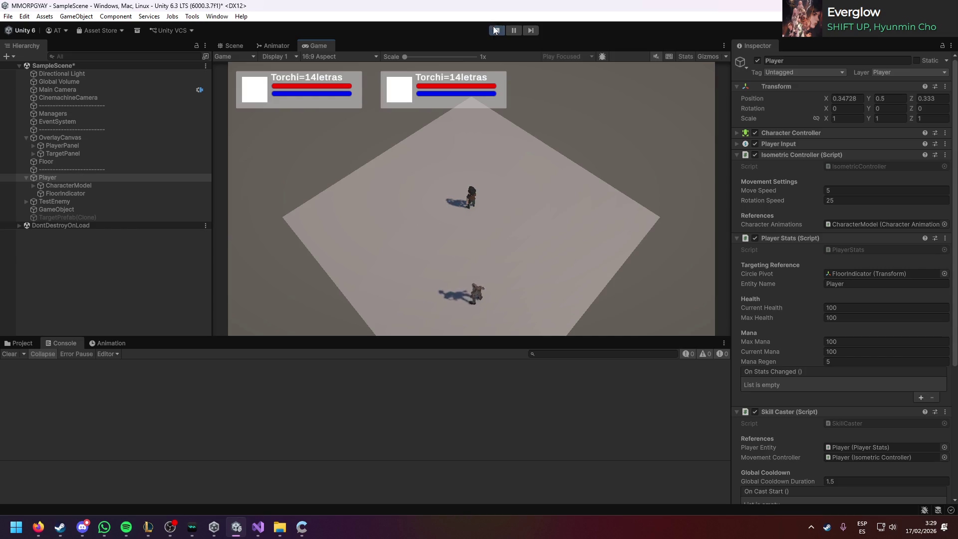
key(ctrl+p)
click(258, 527)
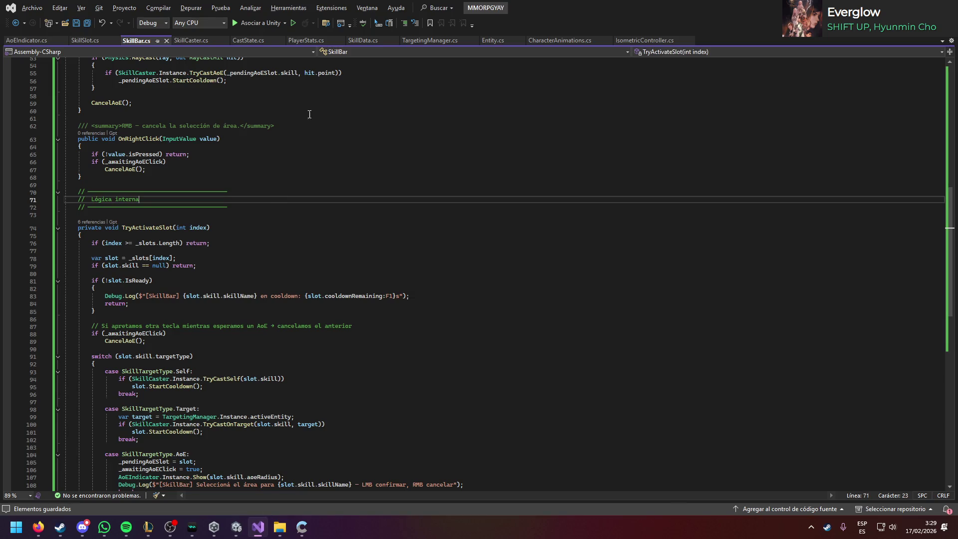
Step: Add SetMovementLocked(false) as the first line of Start() in IsometricController.cs and save
click(645, 39)
scroll(271, 200, up, 6)
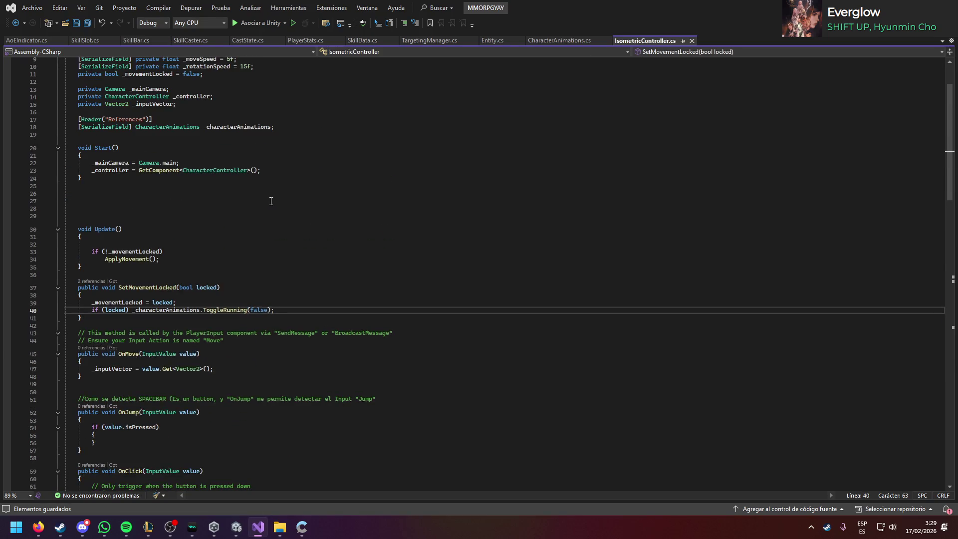
scroll(207, 198, up, 3)
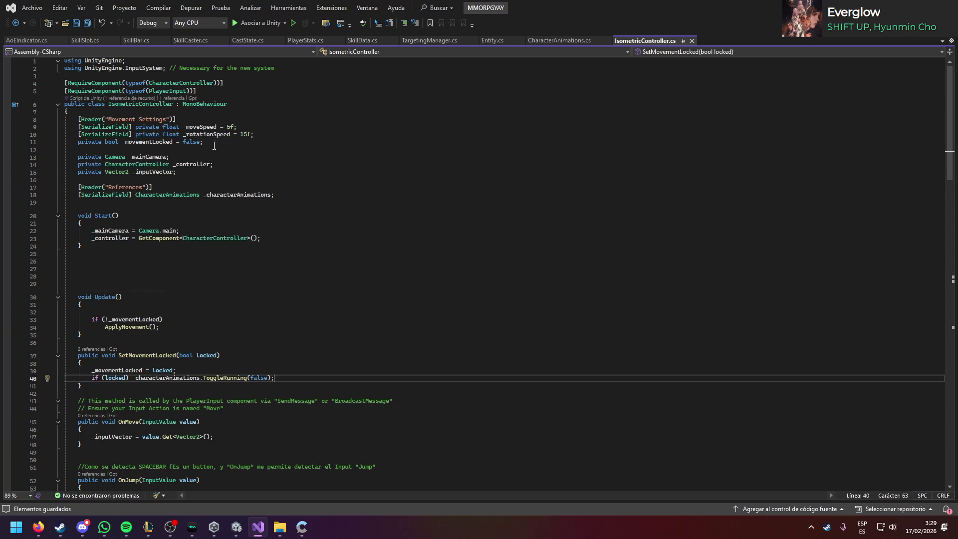
click(143, 223)
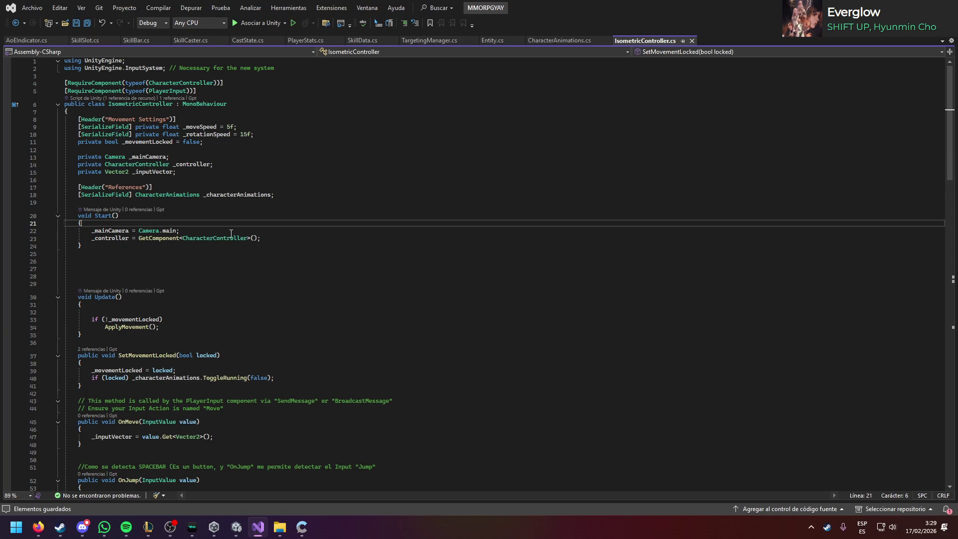
key(Return)
text(movementl)
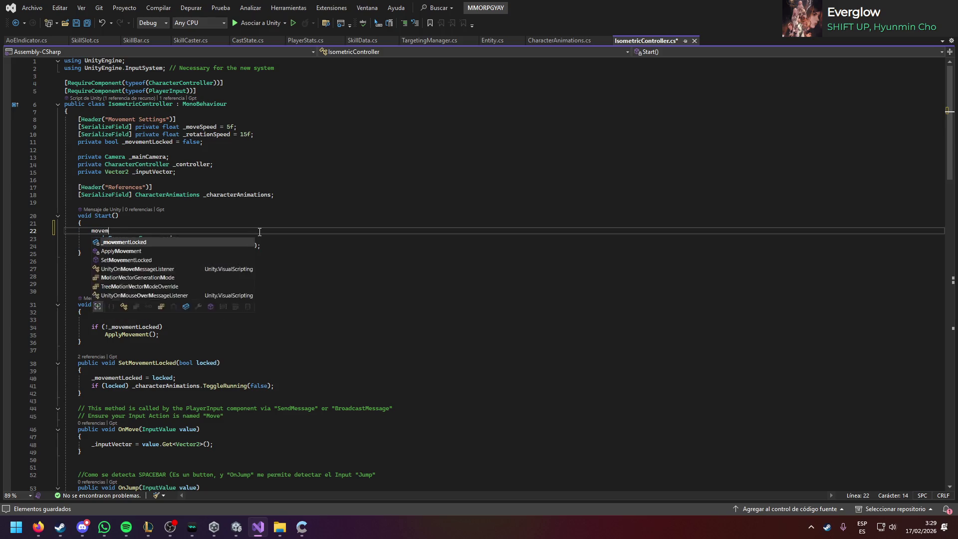
key(Tab)
text(= )
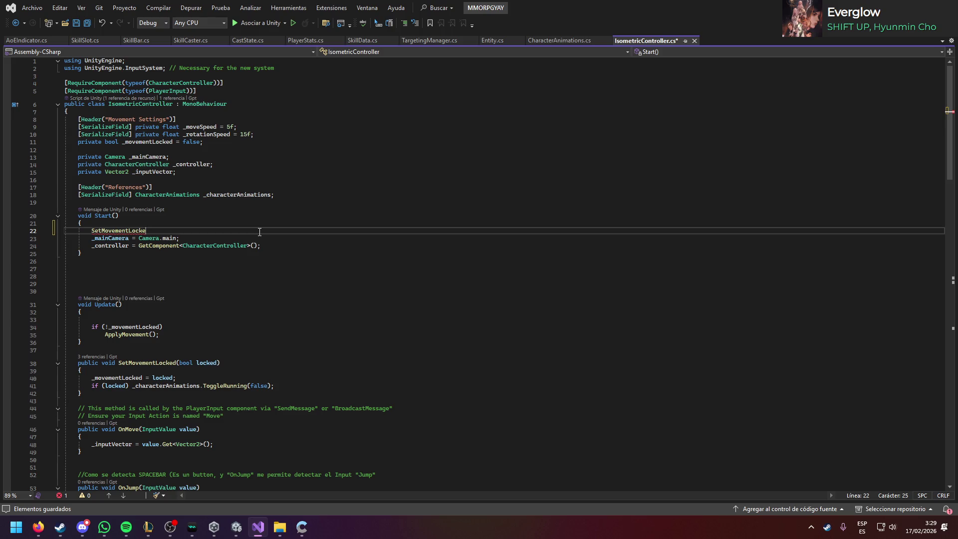
text(false);)
key(ctrl+s)
Step: Let Unity recompile, then look over SkillSlot.cs and SkillBar.cs before returning to Unity
key(alt+Tab)
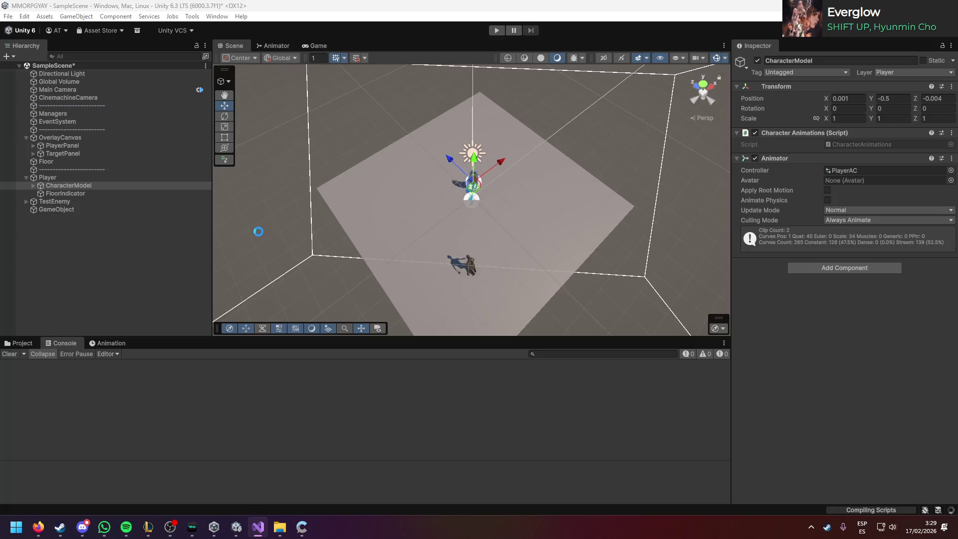
key(alt+Tab)
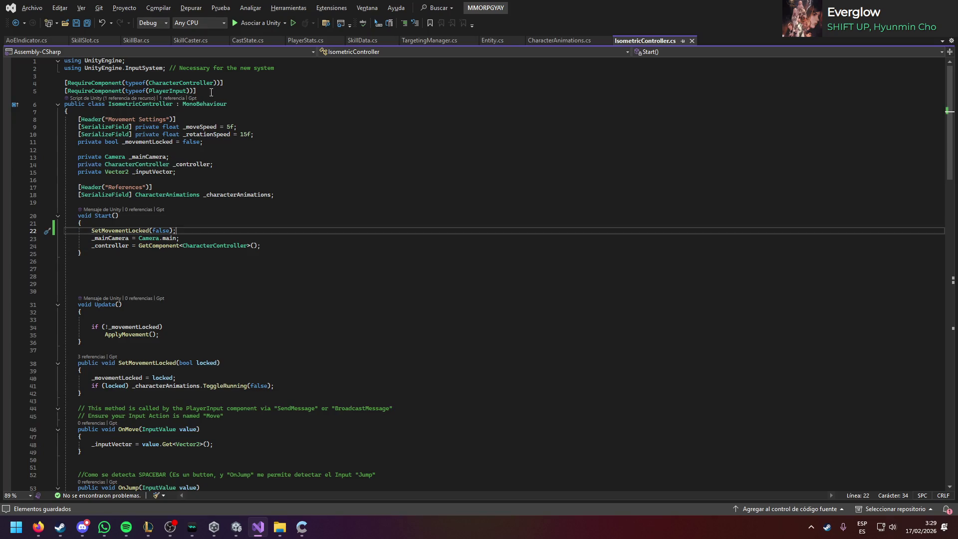
click(86, 40)
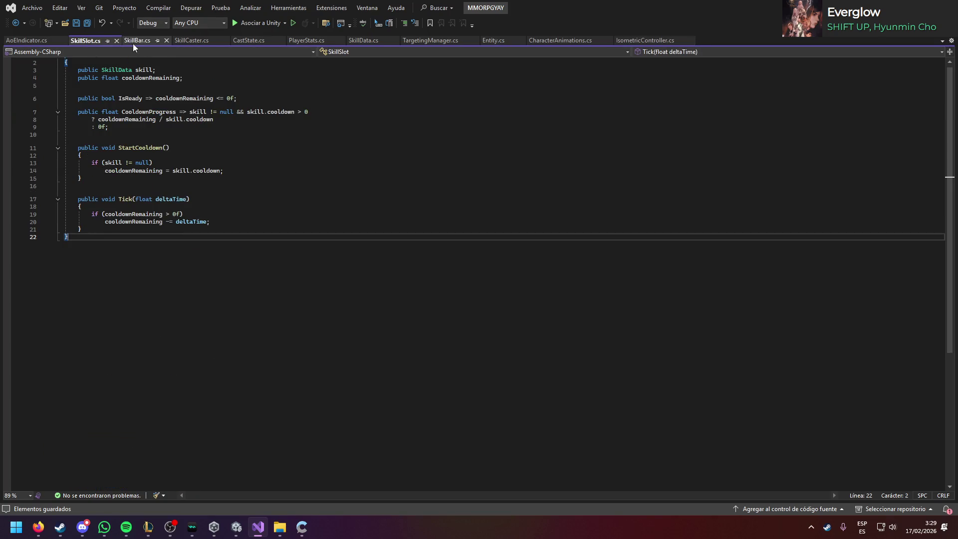
click(136, 41)
click(310, 259)
key(alt+Tab)
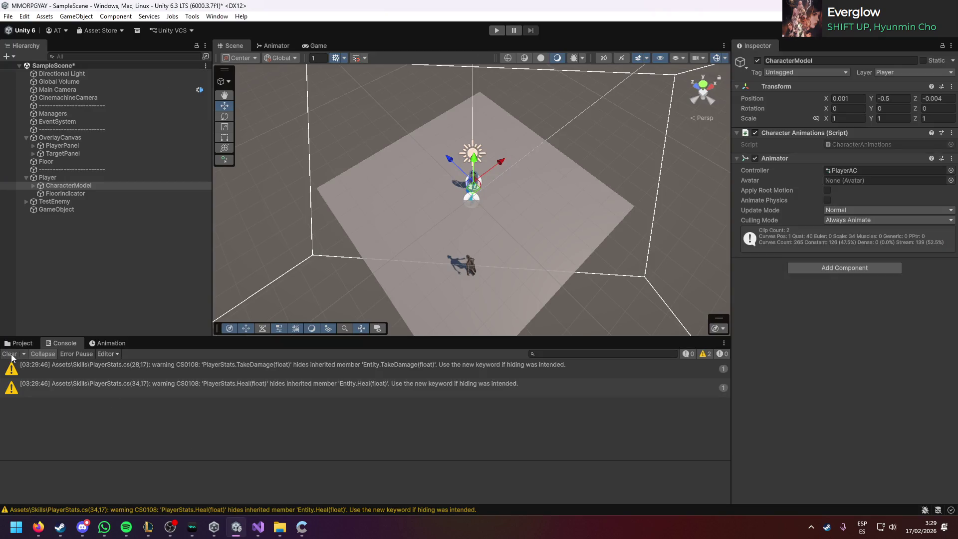
Step: Clear the console, play-test the moving player, disable GameObject's Skill Bar, then stop playing
click(10, 354)
click(492, 30)
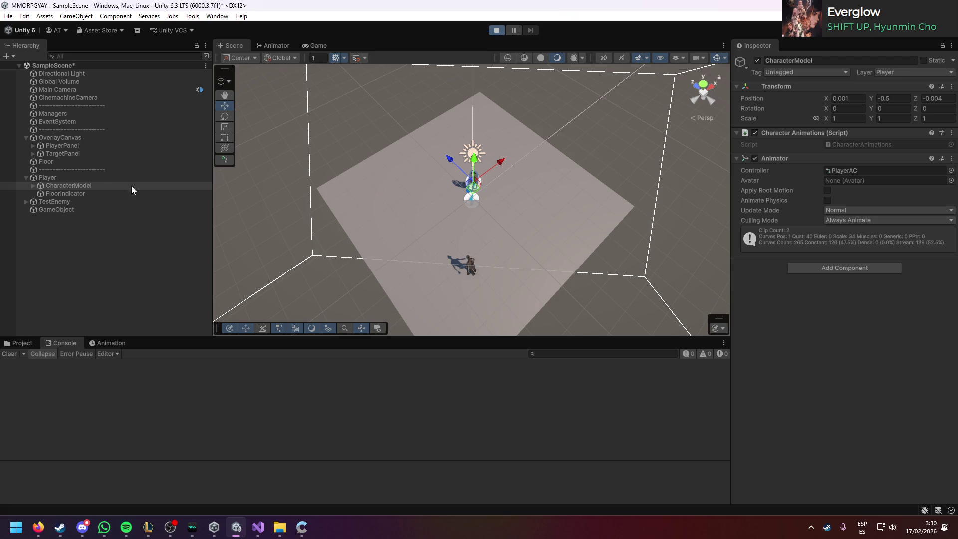
click(95, 178)
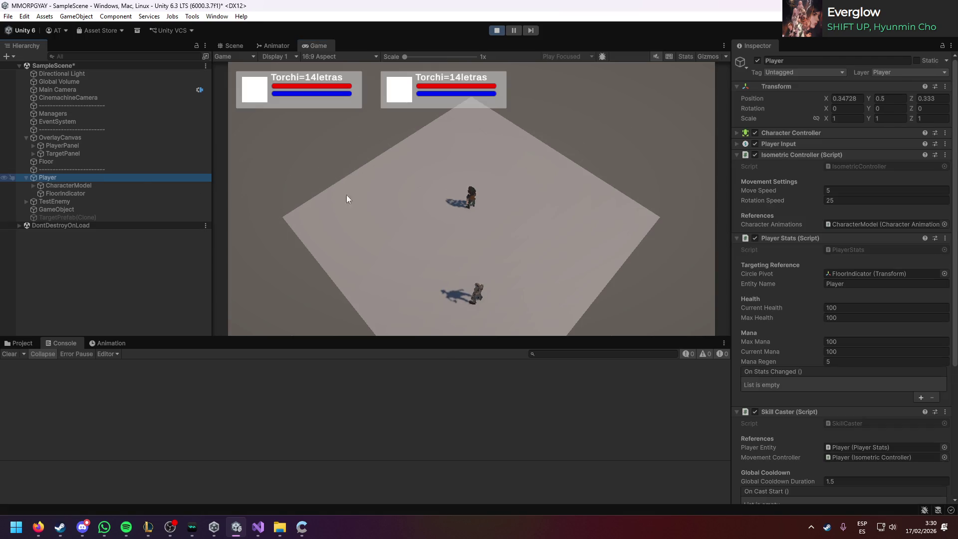
click(360, 195)
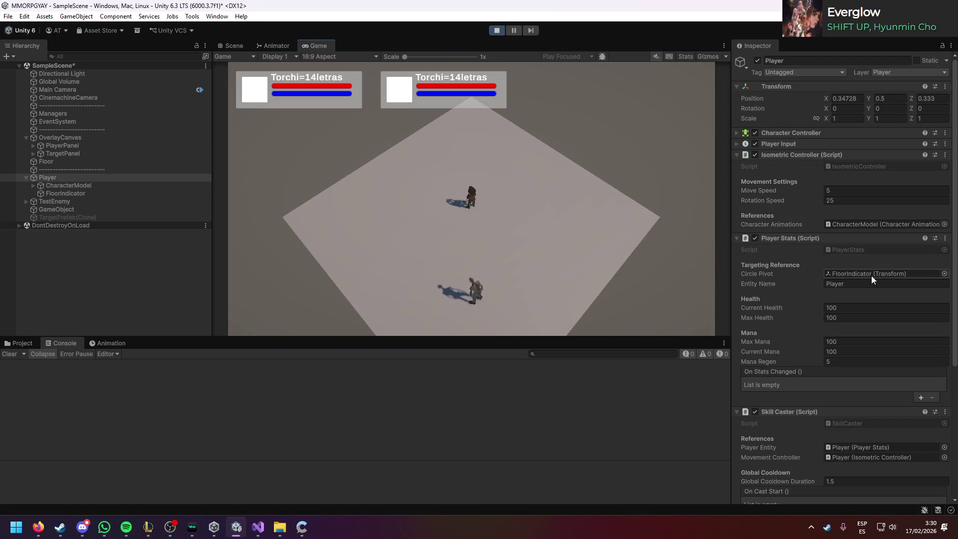
scroll(871, 276, down, 5)
scroll(777, 294, down, 4)
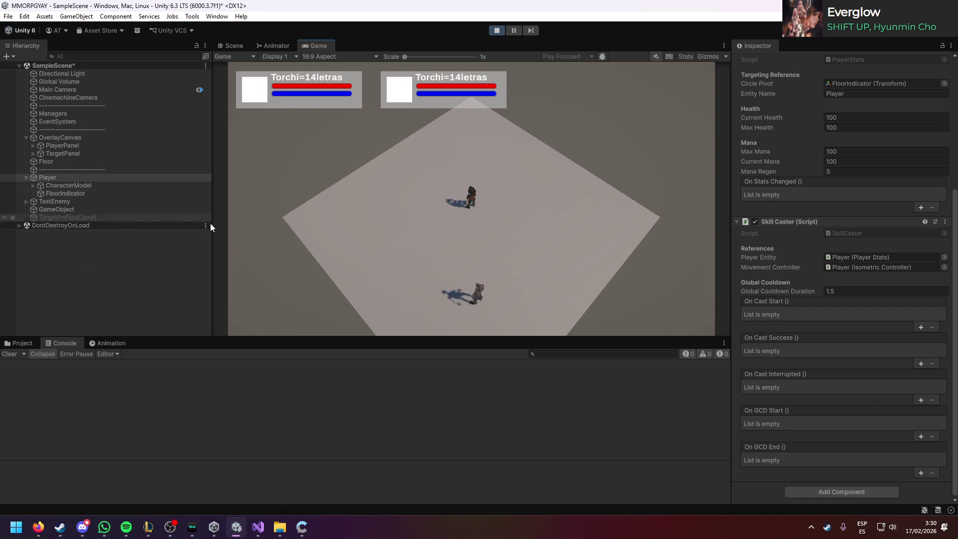
click(105, 210)
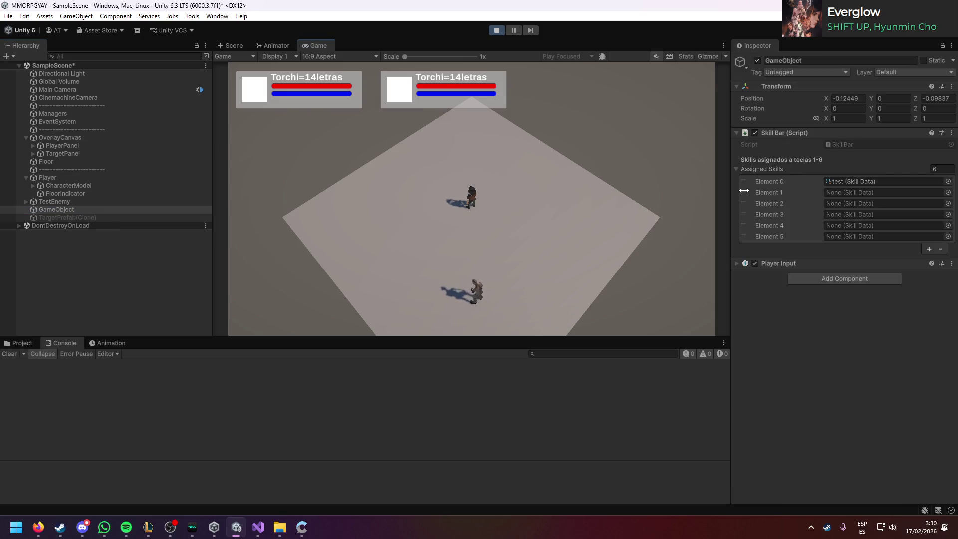
click(754, 133)
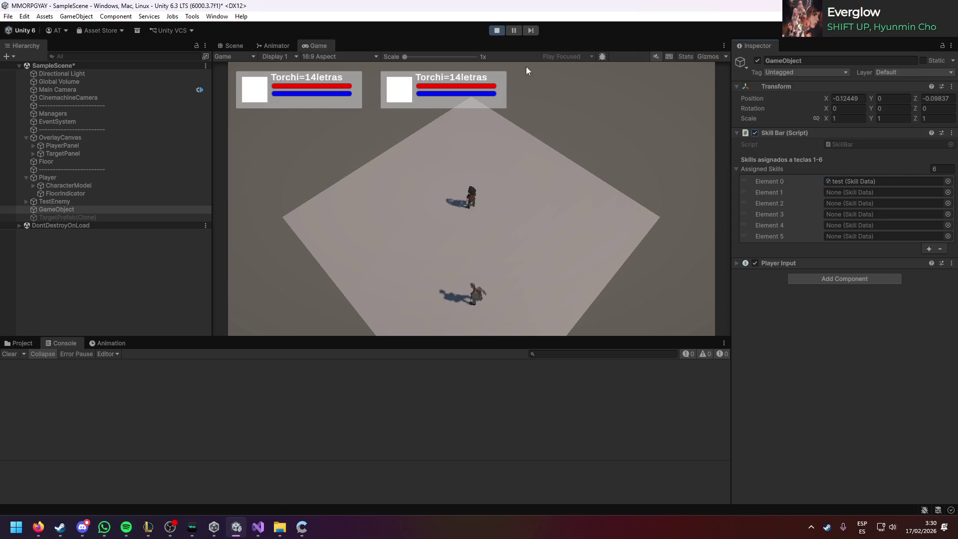
click(498, 31)
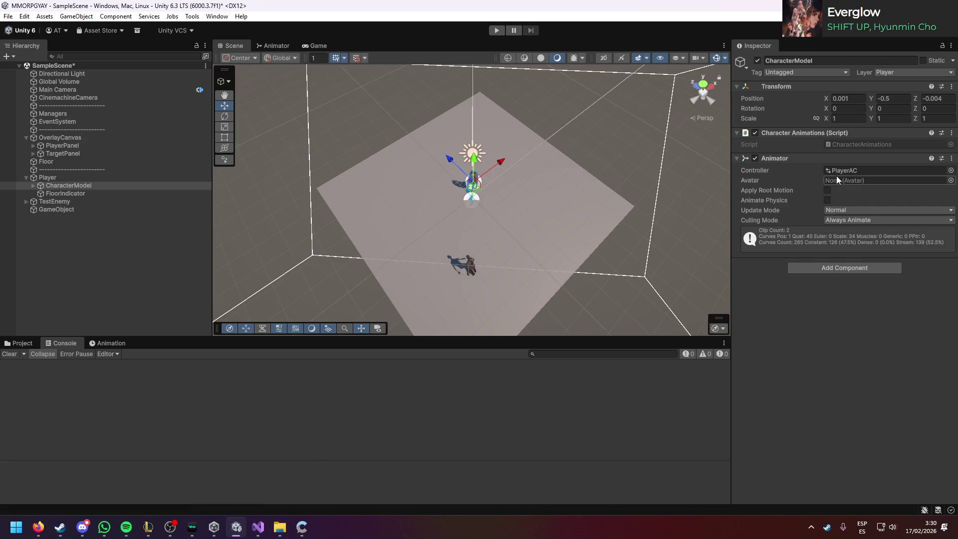
Step: Remove the Skill Bar and Player Input components from GameObject
click(80, 209)
right_click(820, 133)
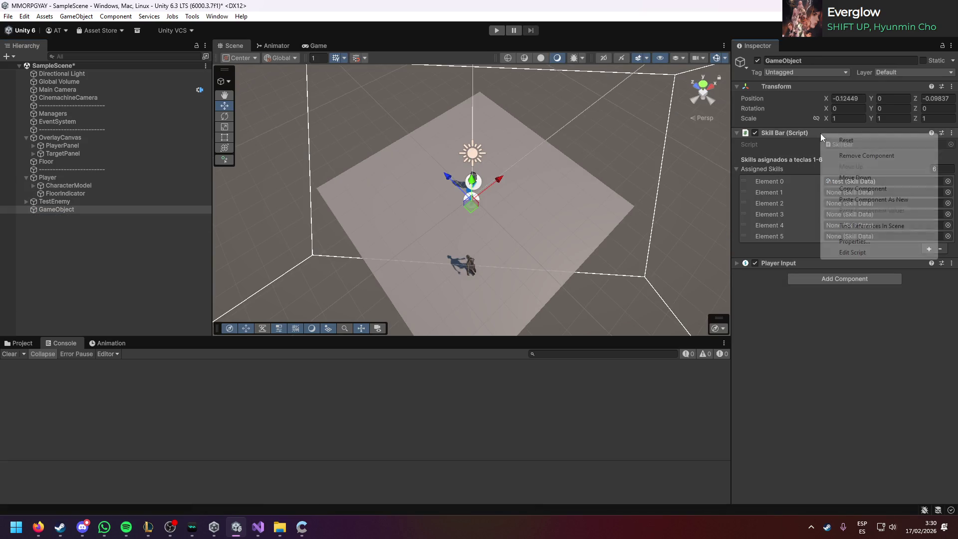
click(908, 156)
click(951, 133)
click(868, 158)
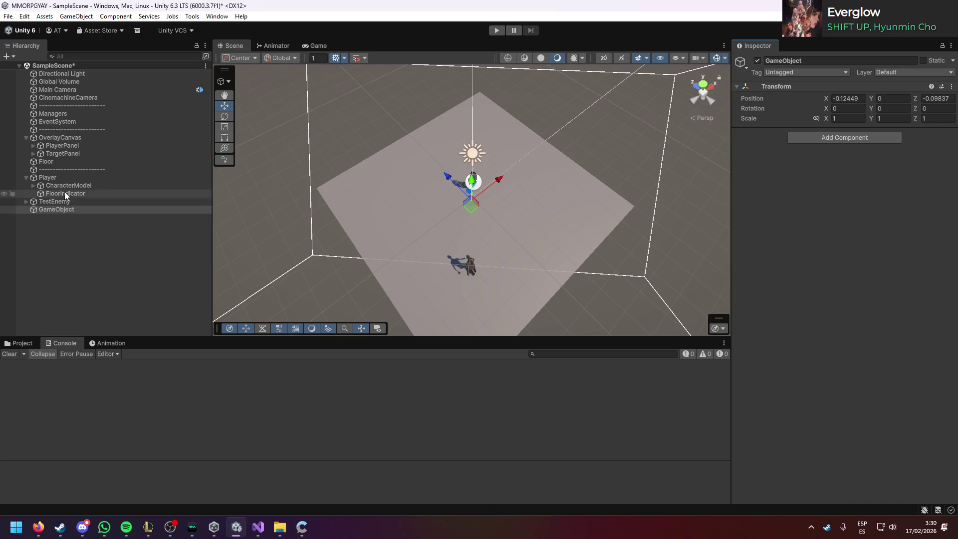
Step: Add a Skill Bar to the Player with 'test' in Element 0, then start play mode
click(47, 177)
scroll(833, 389, down, 5)
click(814, 487)
text(entskill)
key(Return)
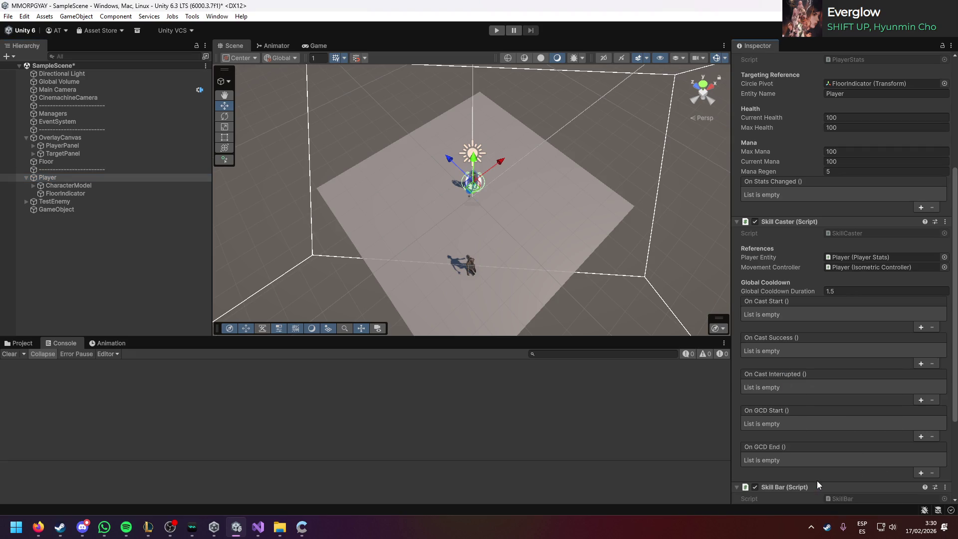
scroll(862, 473, down, 2)
scroll(861, 473, down, 3)
click(22, 344)
mouse_move(392, 392)
mouse_down()
mouse_move(878, 433)
mouse_move(878, 405)
mouse_up()
click(496, 31)
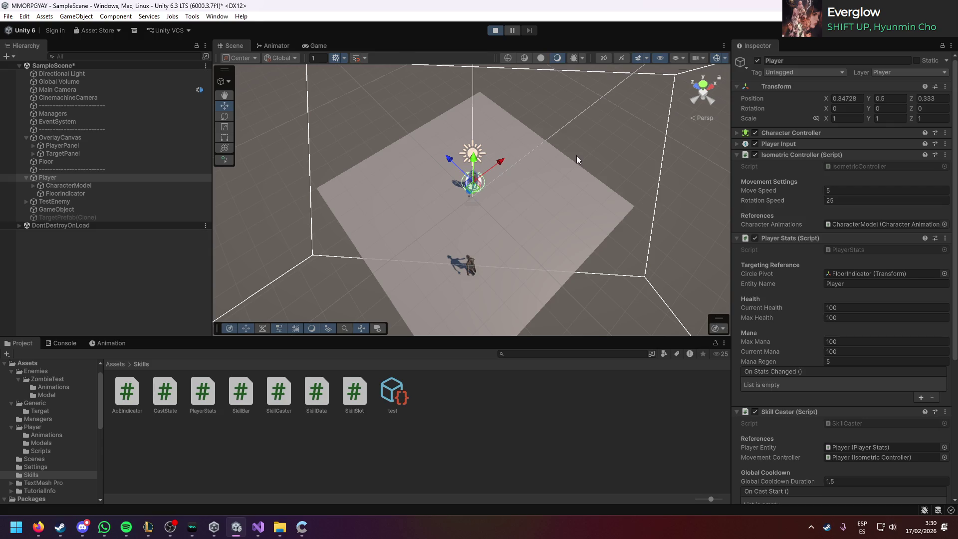
Step: Target TestEnemy in play mode and repeatedly cast skill 1, watching the console logs
key(a)
click(523, 256)
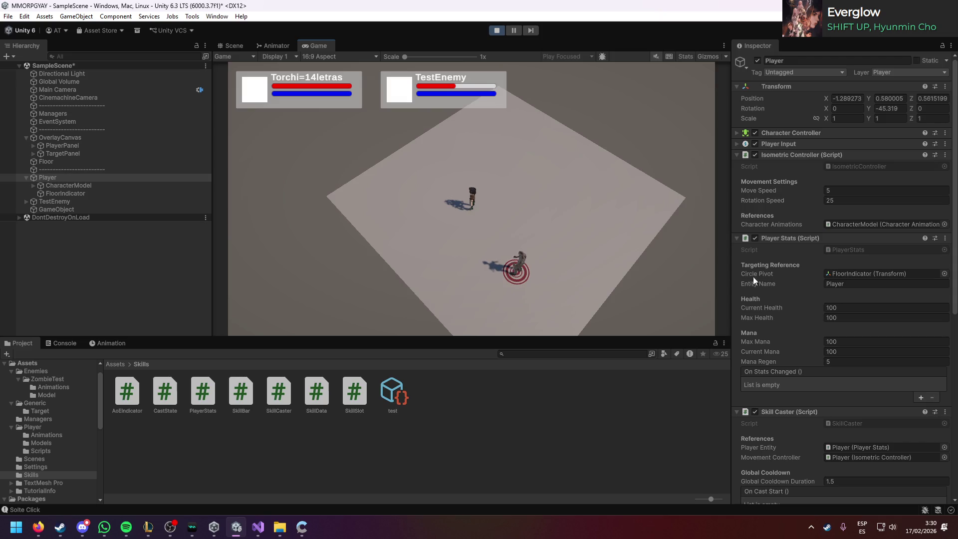
scroll(867, 306, down, 10)
key(1)
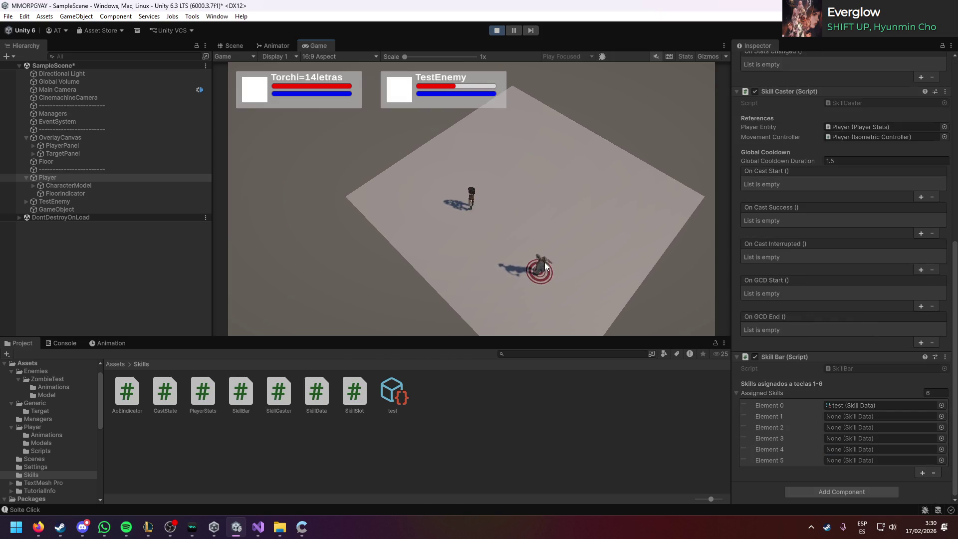
click(67, 346)
click(391, 247)
key(1)
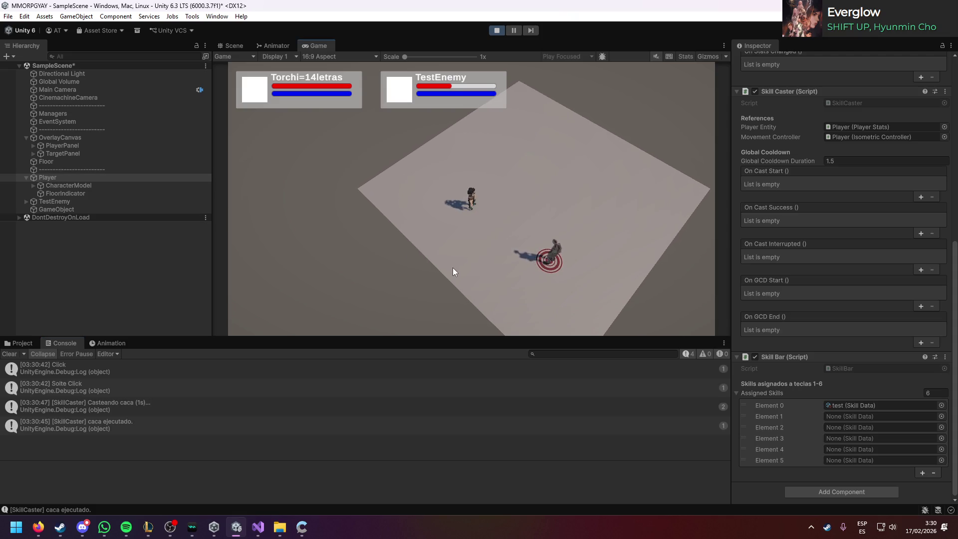
click(10, 353)
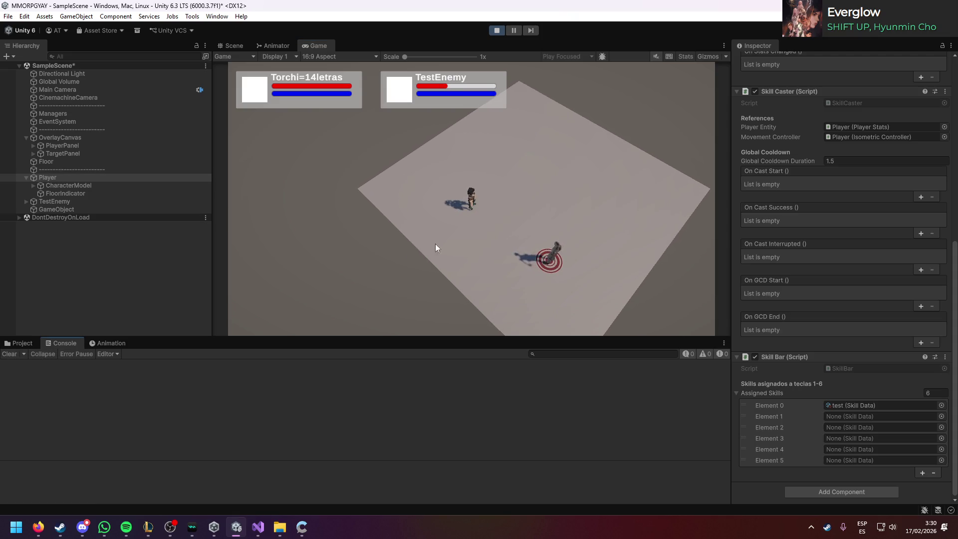
key(1)
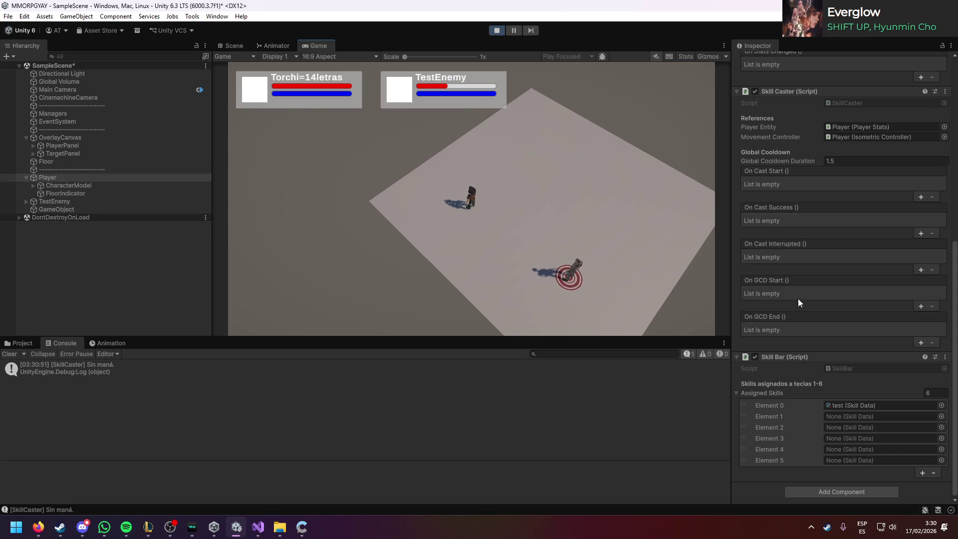
scroll(810, 301, up, 5)
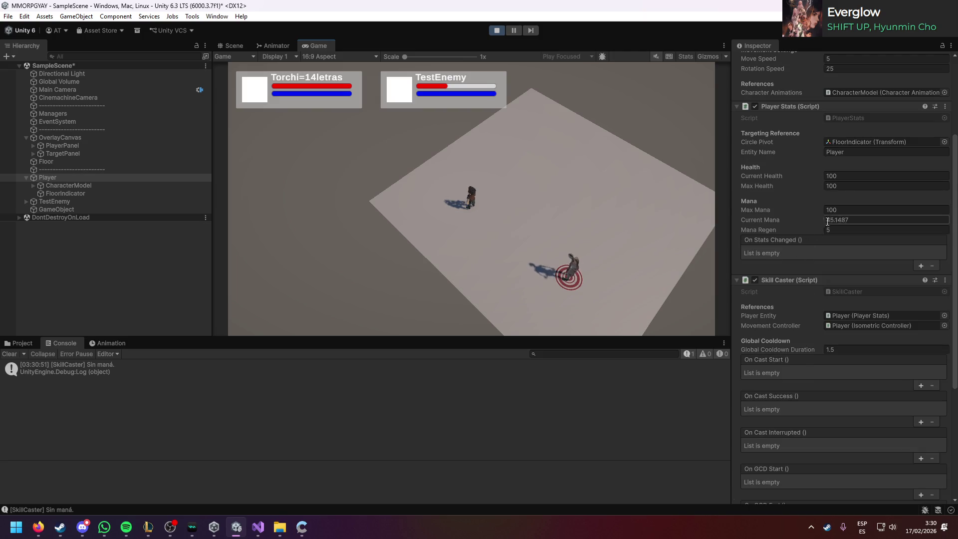
key(1)
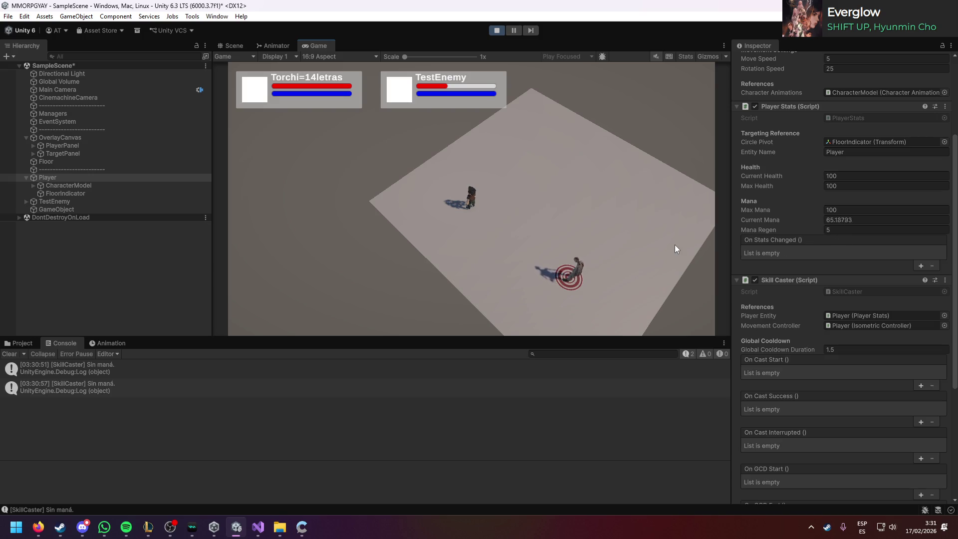
key(1)
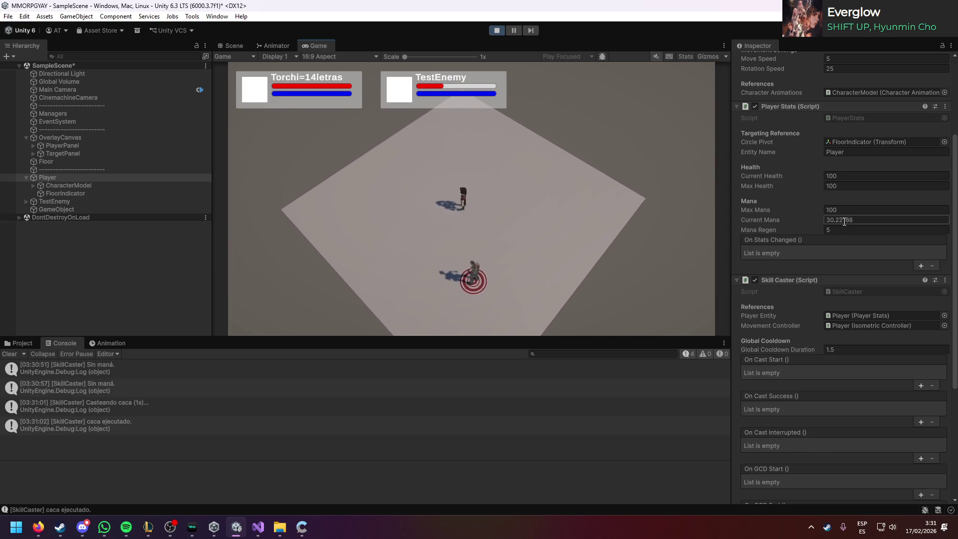
key(1)
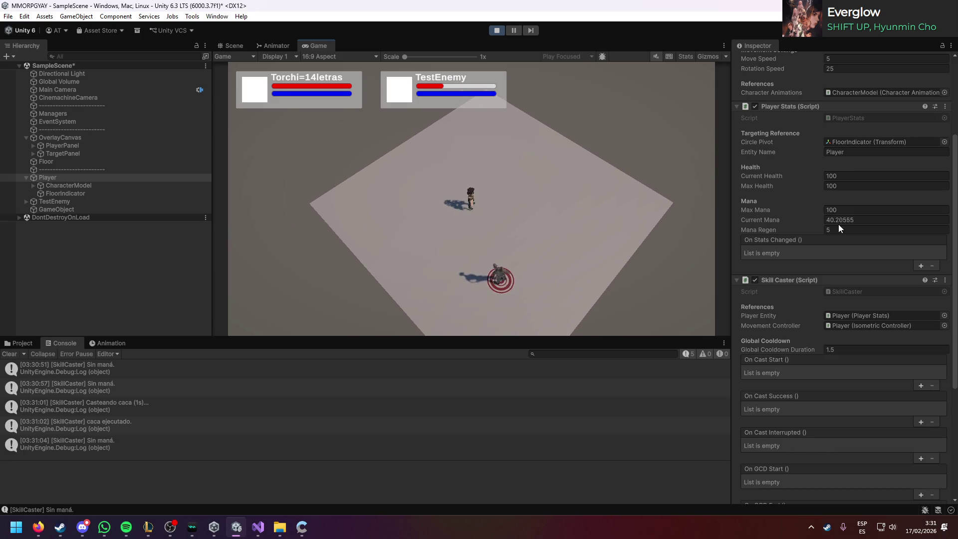
key(1)
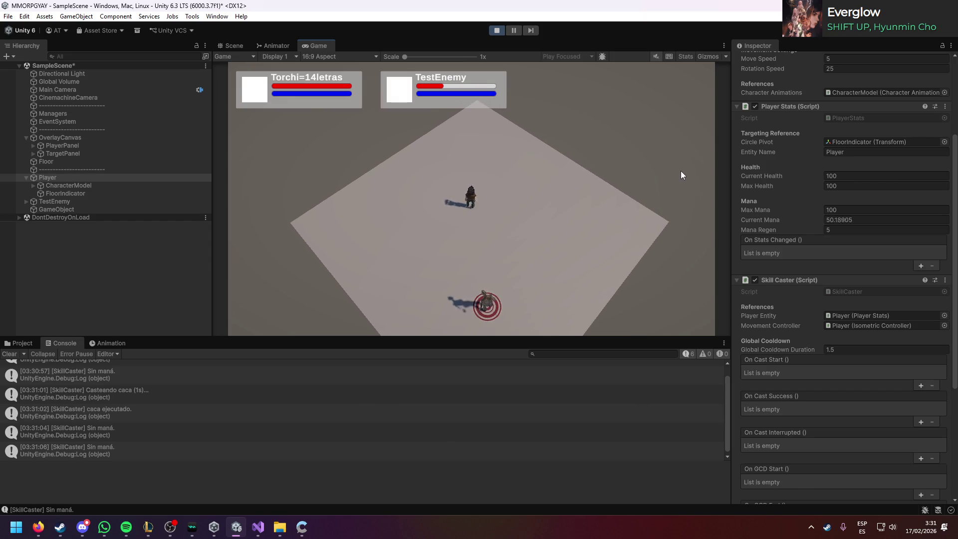
key(1)
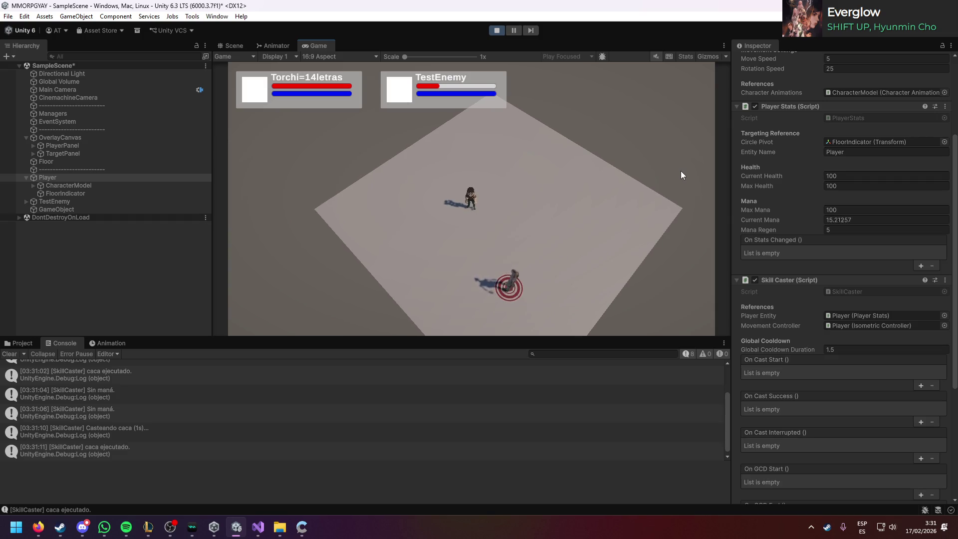
Step: Duplicate the test skill asset in the Skills folder as test 1
scroll(836, 253, down, 8)
click(18, 343)
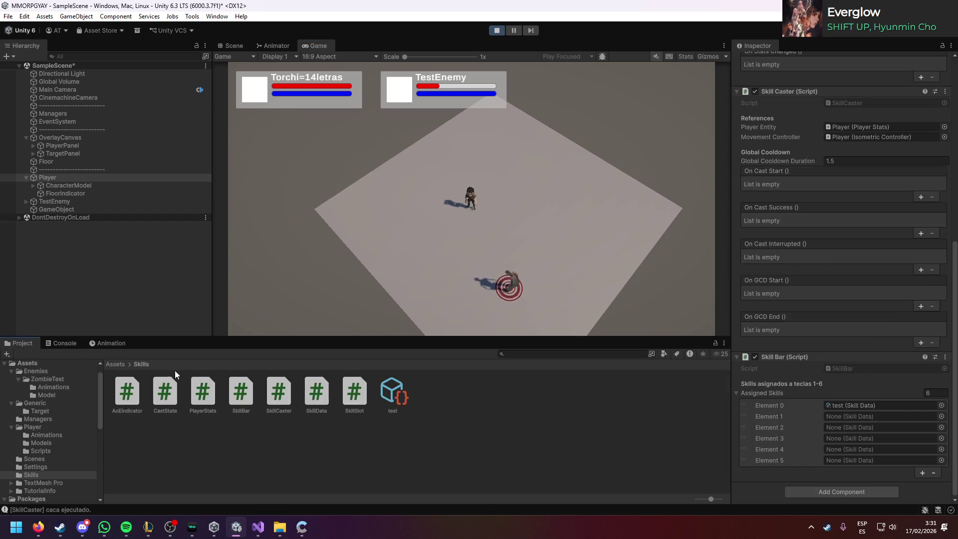
click(382, 392)
key(ctrl+d)
Step: Set test 1 to Self target, Heal effect, value 25, cast time 4 and mana cost 11
click(437, 400)
key(Return)
click(839, 177)
click(843, 201)
click(845, 210)
click(849, 231)
text(25)
click(848, 254)
text(4)
key(Return)
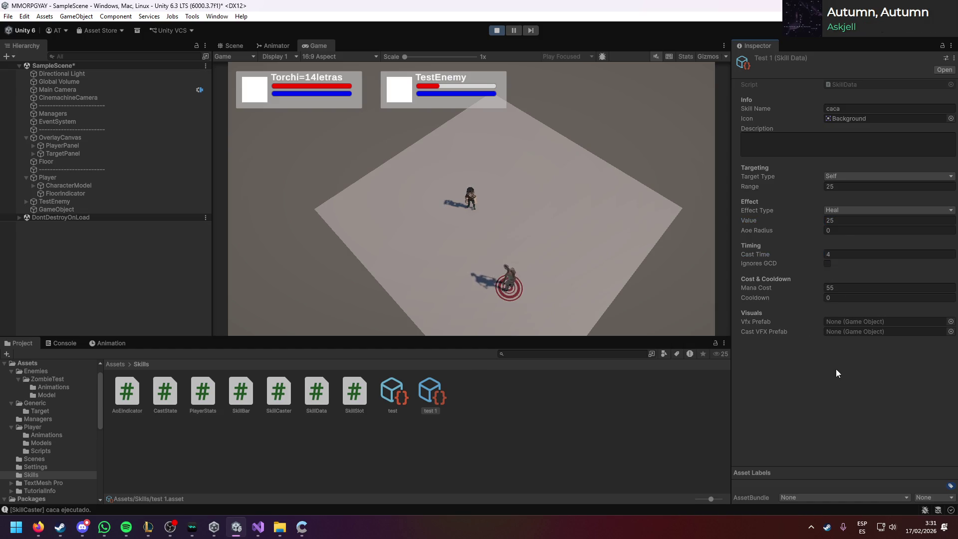
click(848, 288)
text(11)
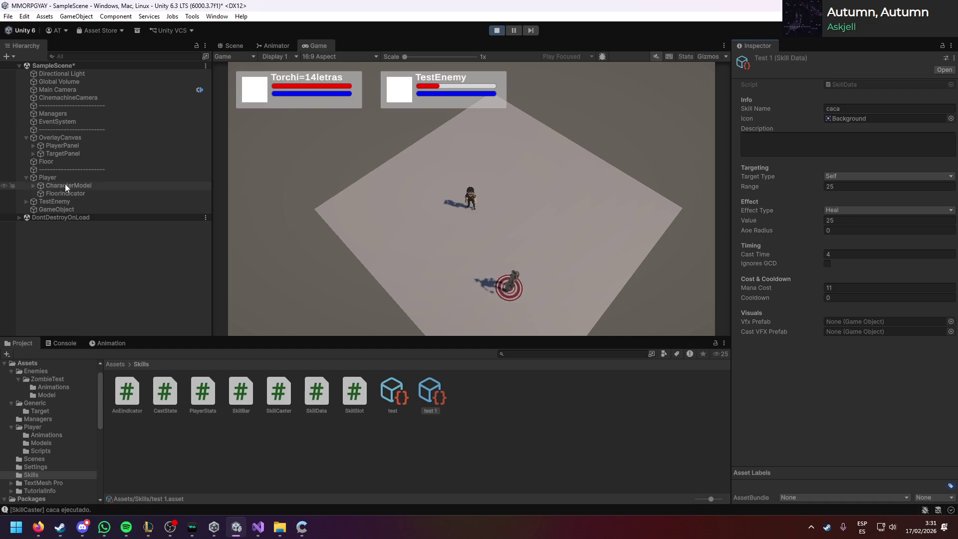
Step: Assign test 1 to the Player's Skill Bar Elements 0 and 1
click(65, 178)
scroll(868, 402, down, 10)
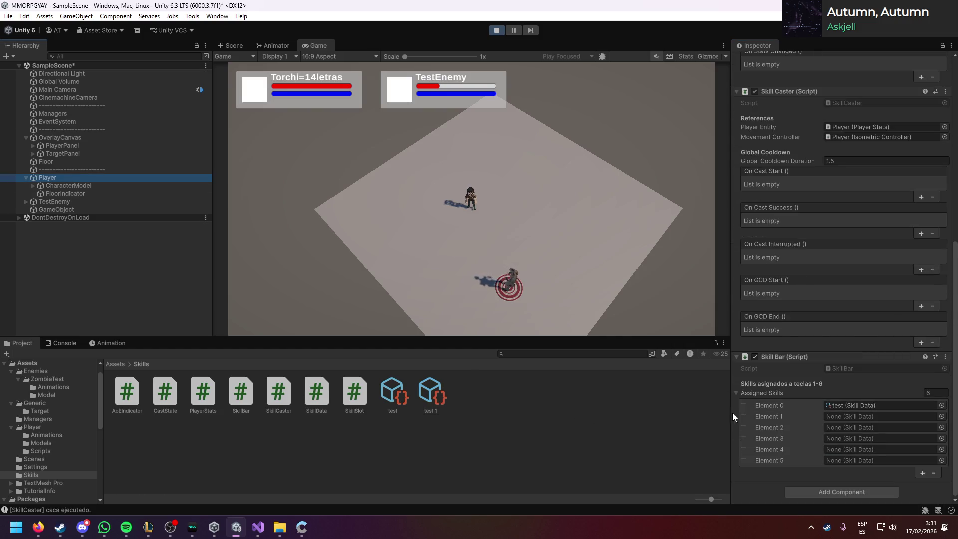
mouse_move(430, 395)
mouse_down()
mouse_move(813, 434)
mouse_move(933, 419)
mouse_move(878, 416)
mouse_up()
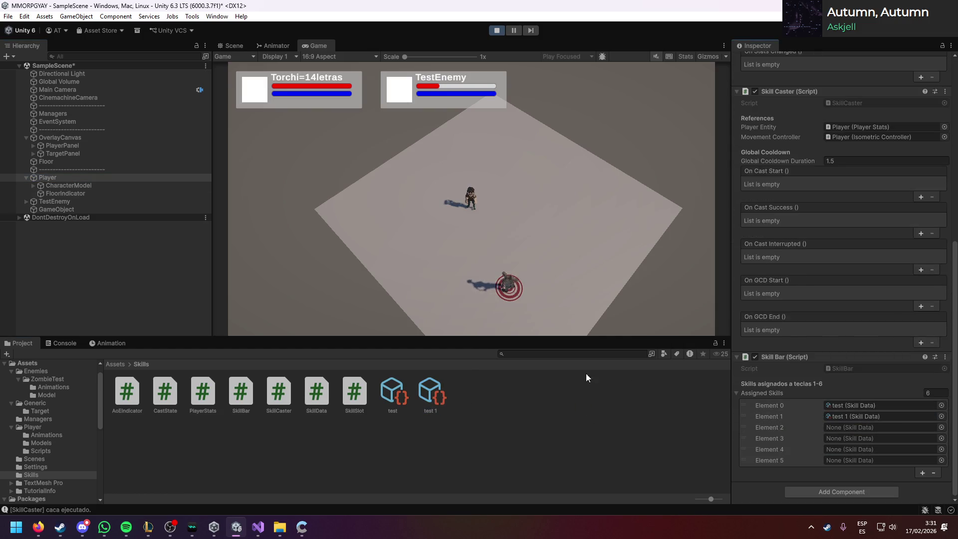
mouse_move(428, 384)
mouse_down()
mouse_move(872, 406)
mouse_move(853, 405)
mouse_up()
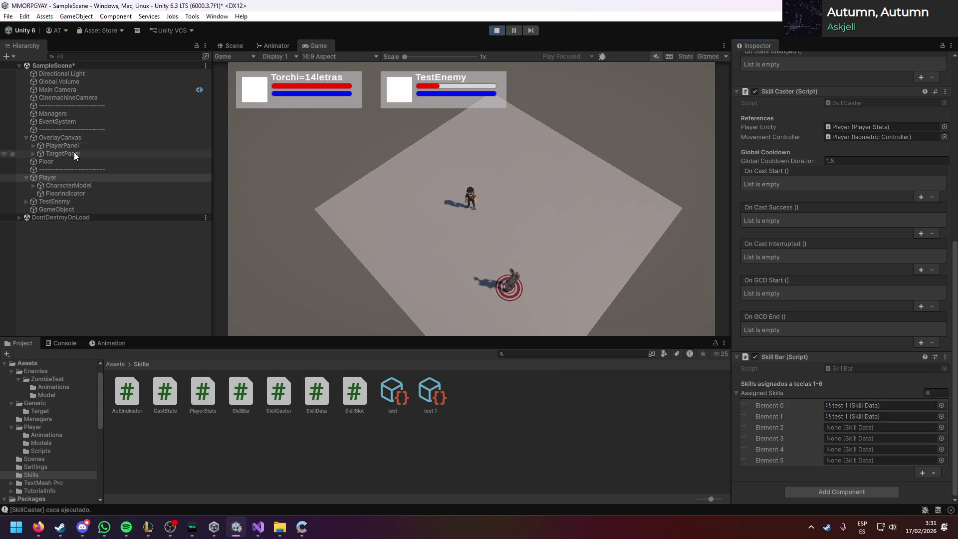
scroll(774, 287, up, 10)
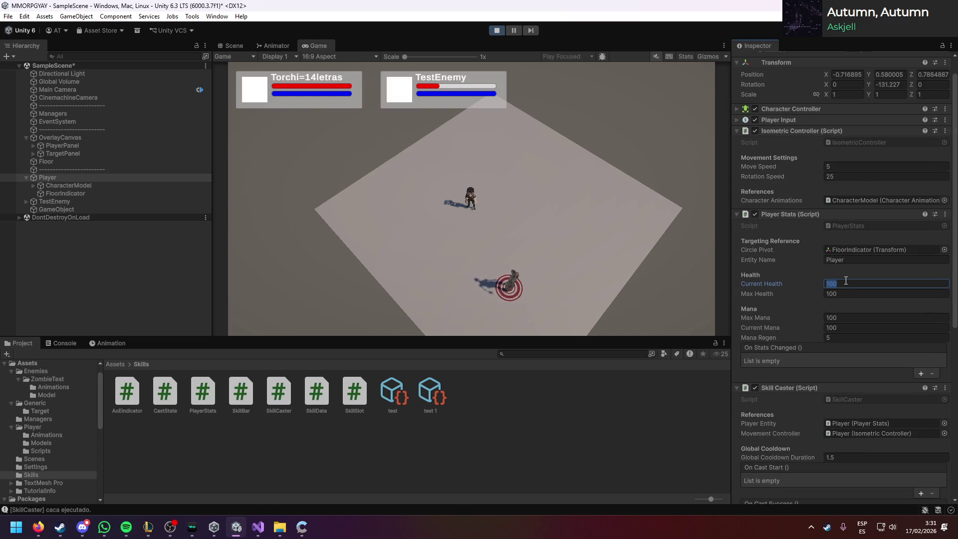
Step: Set the Player's Current Health to 3, target the Player, and cast the heal with key 1
text(3)
click(604, 225)
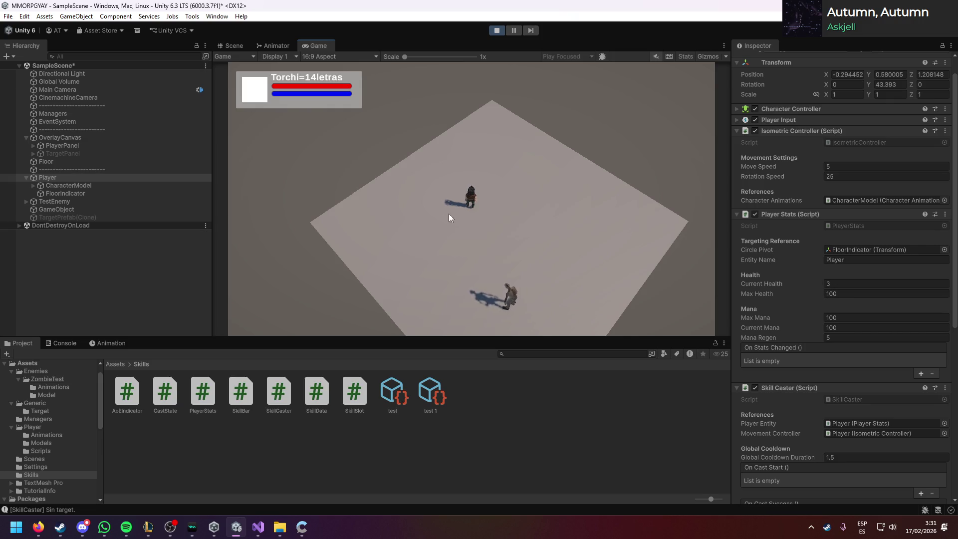
scroll(857, 354, down, 10)
click(430, 394)
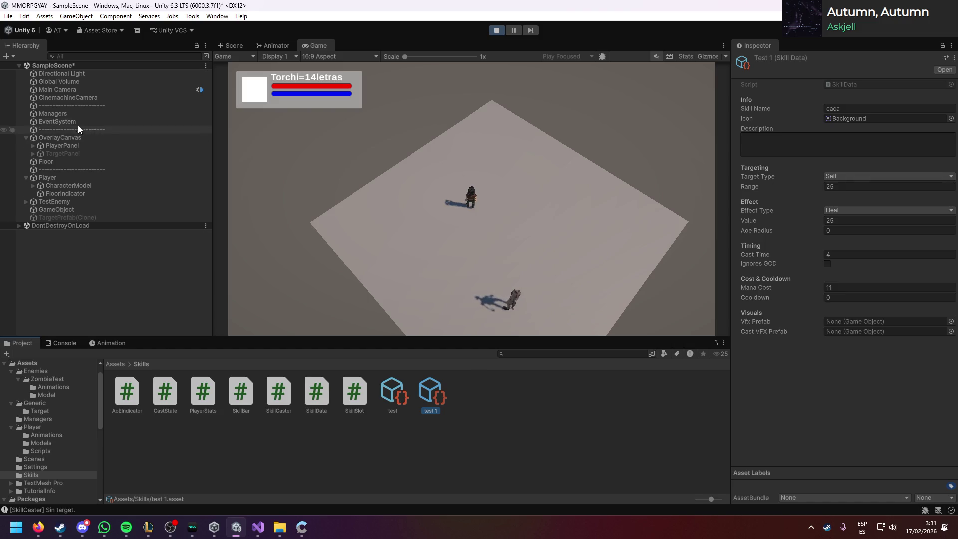
click(49, 178)
click(463, 198)
key(1)
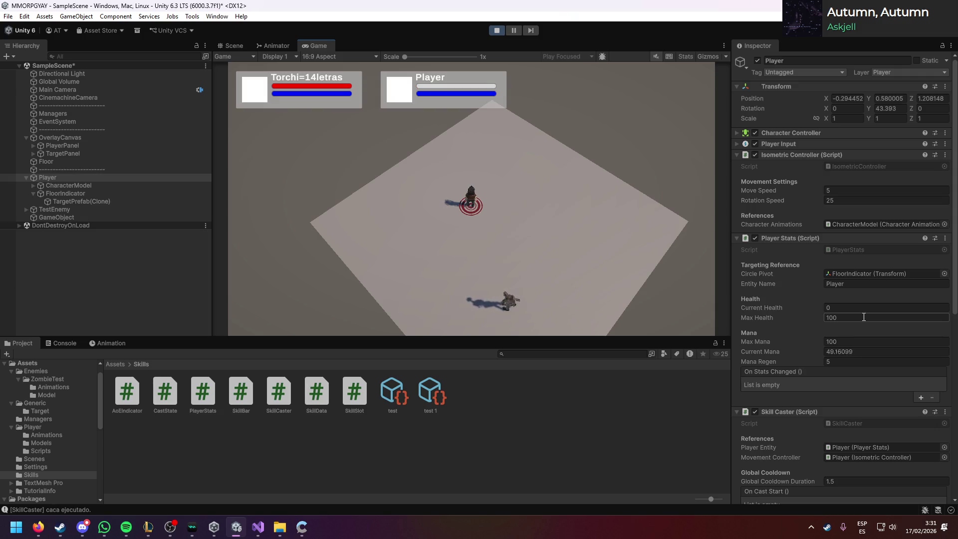
Step: Compare the settings of the test 1 and test skill assets
scroll(863, 317, down, 5)
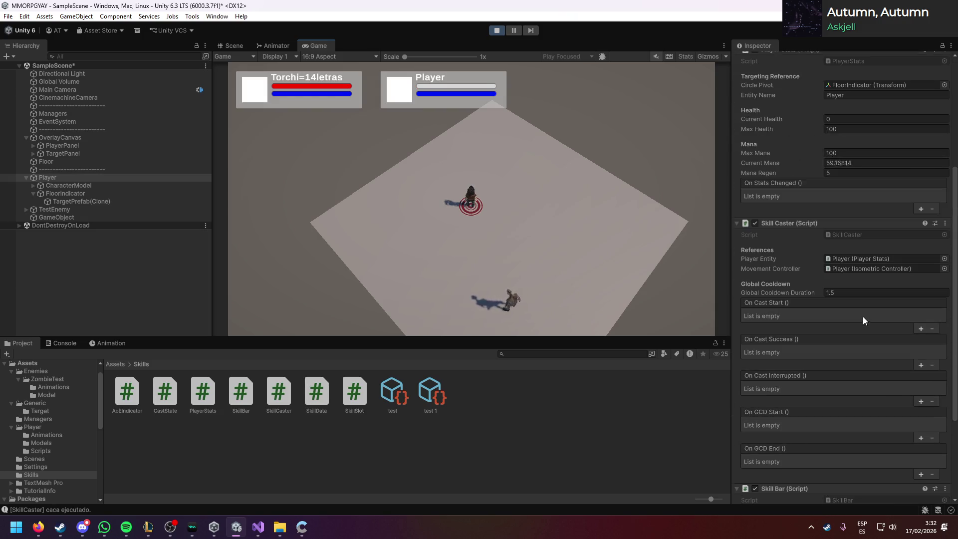
scroll(863, 318, down, 4)
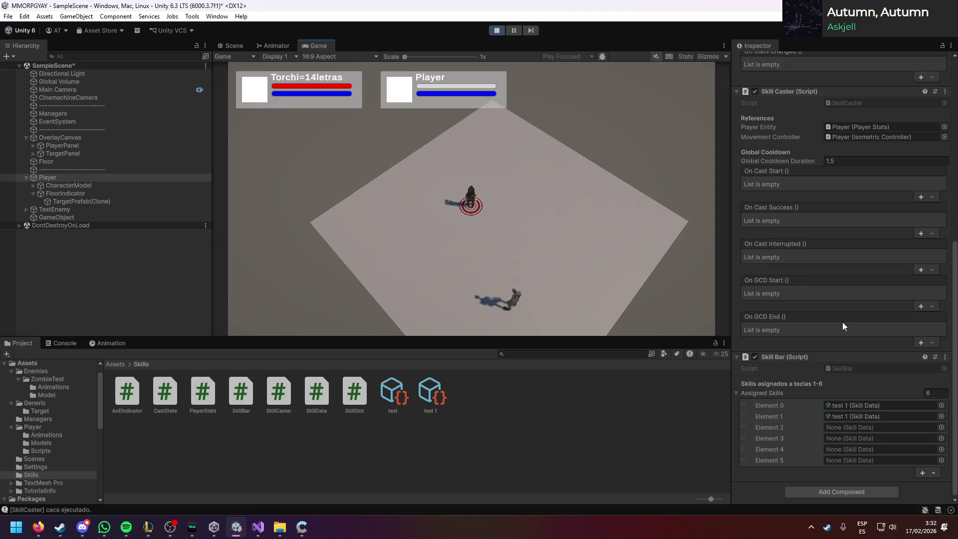
click(422, 402)
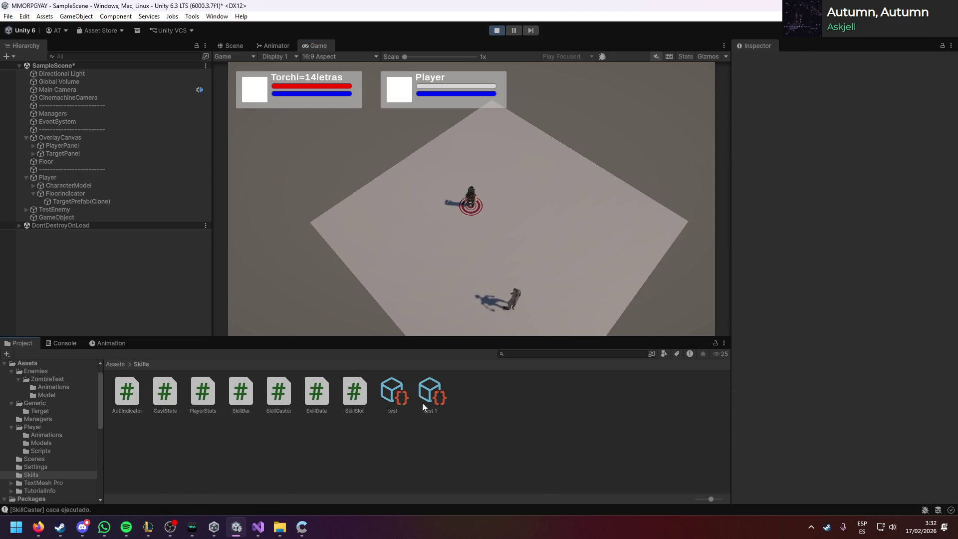
click(398, 399)
click(430, 394)
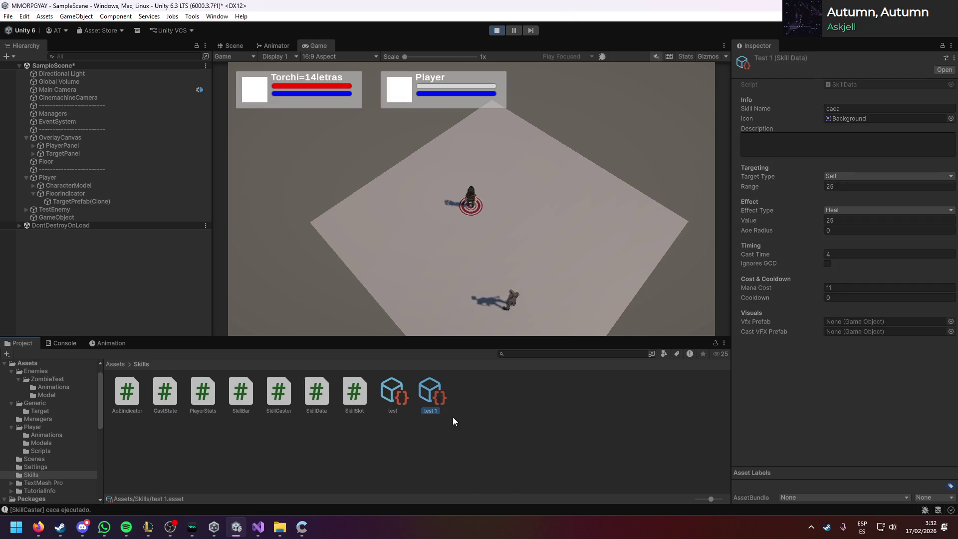
Step: Confirm the Player's SkillBar first slot holds the test 1 skill and view its settings
click(93, 180)
scroll(856, 426, down, 5)
scroll(855, 427, down, 6)
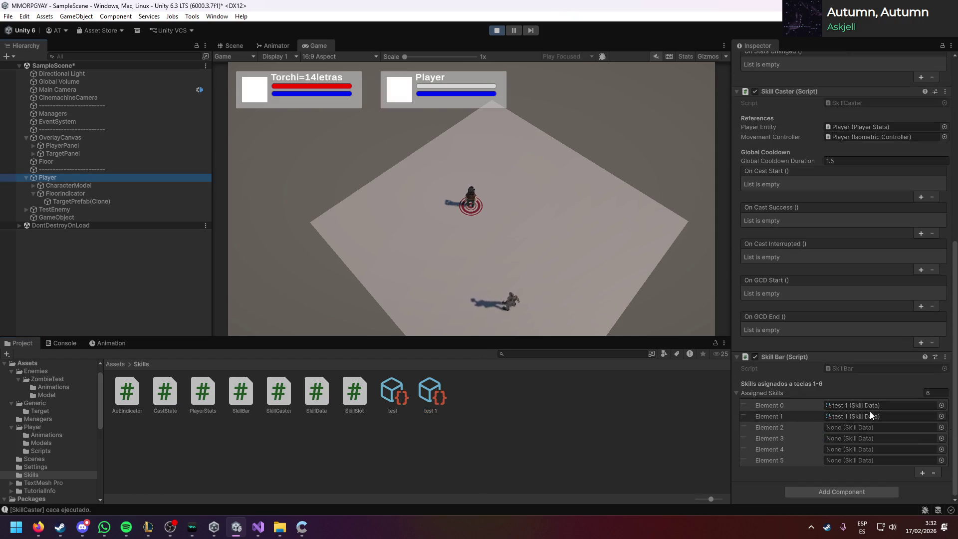
click(870, 409)
click(435, 397)
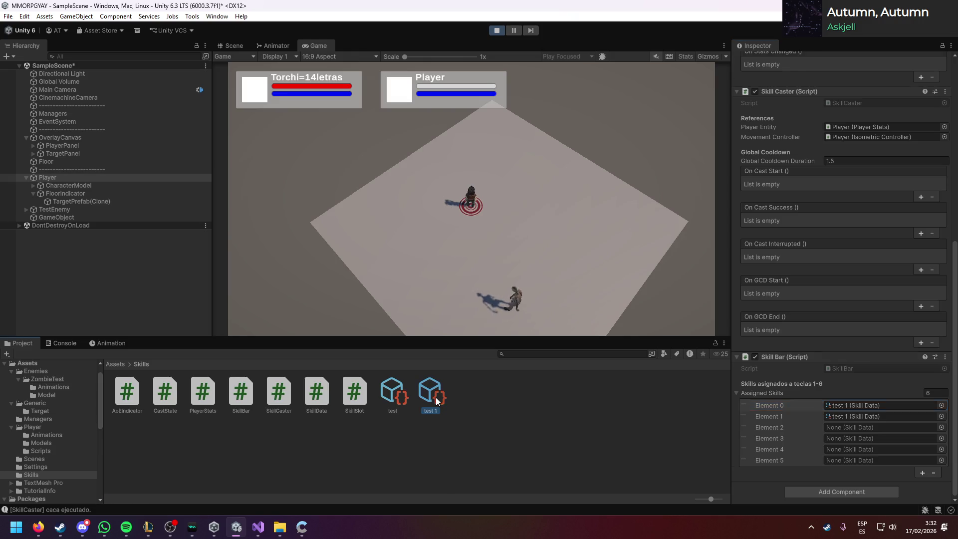
click(399, 398)
click(428, 394)
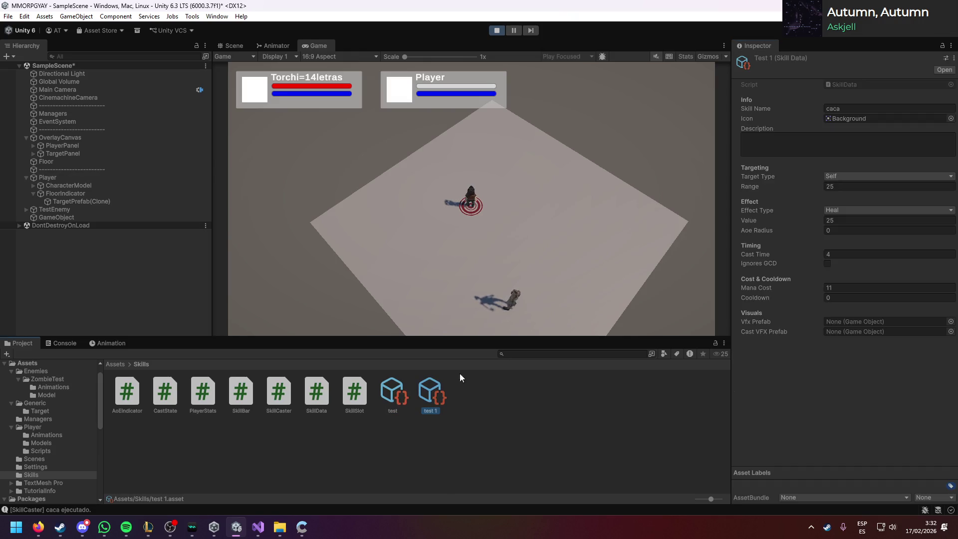
Step: Keep test 1's effect as Heal, set its value to -25, and recast it on the Player
click(850, 214)
click(848, 230)
click(480, 209)
click(473, 206)
key(1)
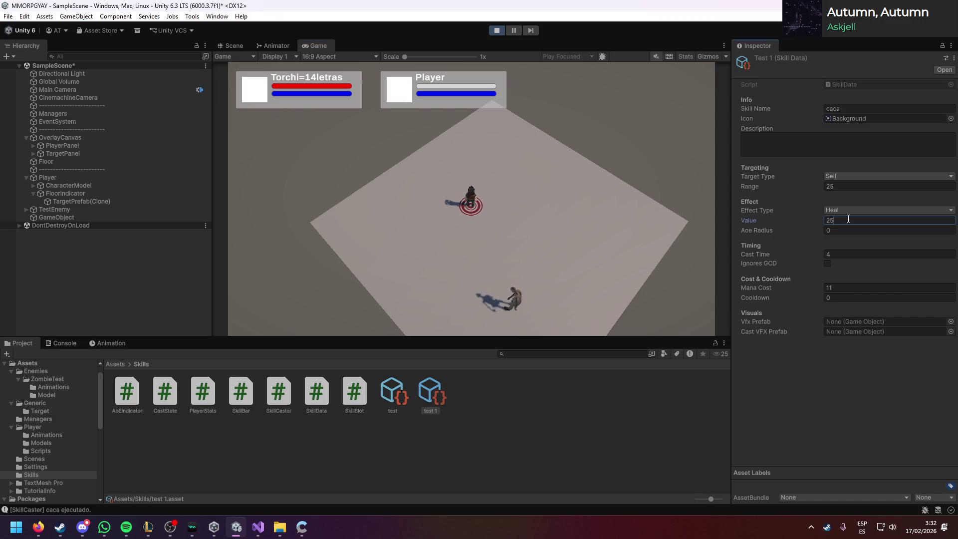
text(-25)
click(623, 232)
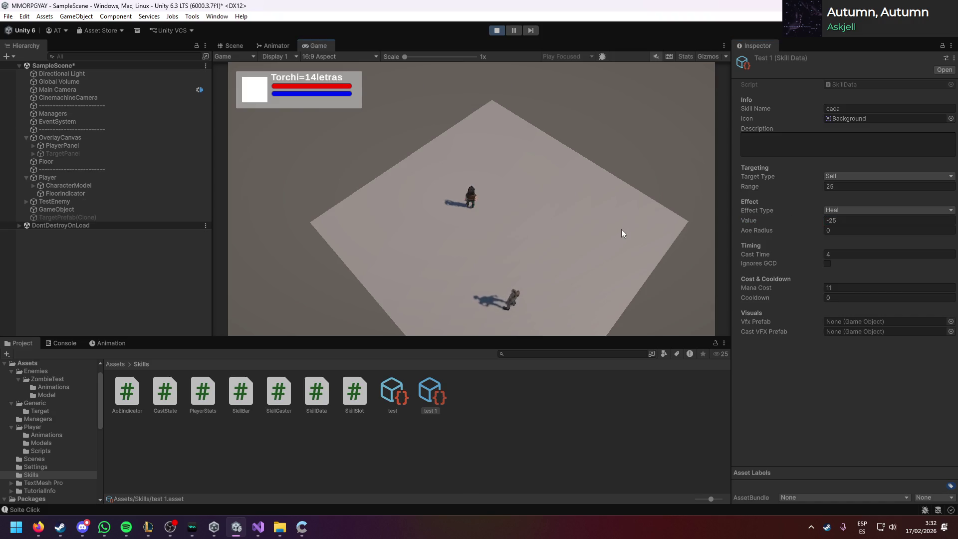
click(475, 199)
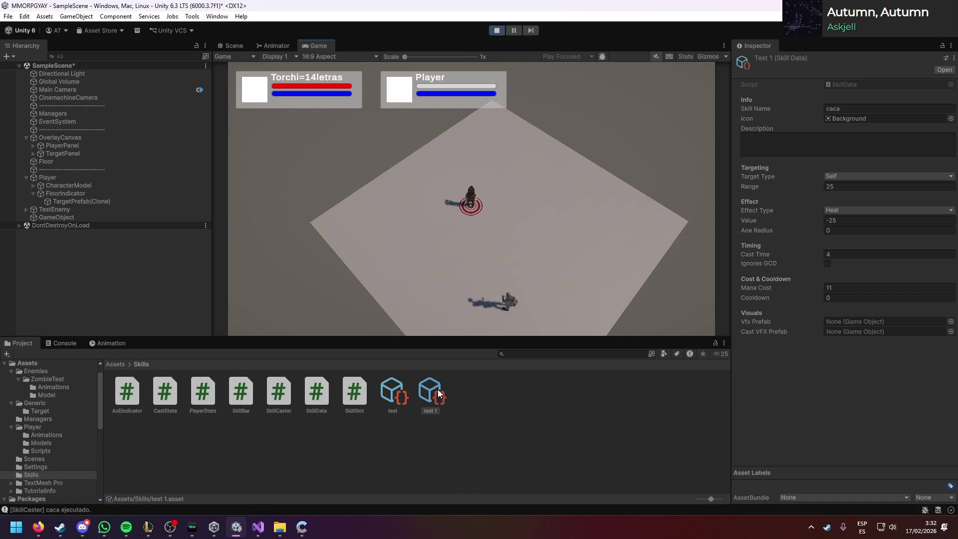
Step: Rename the test 1 skill to 'asd' and cast it on the Player again
click(858, 109)
text(asd)
click(554, 194)
click(469, 199)
key(1)
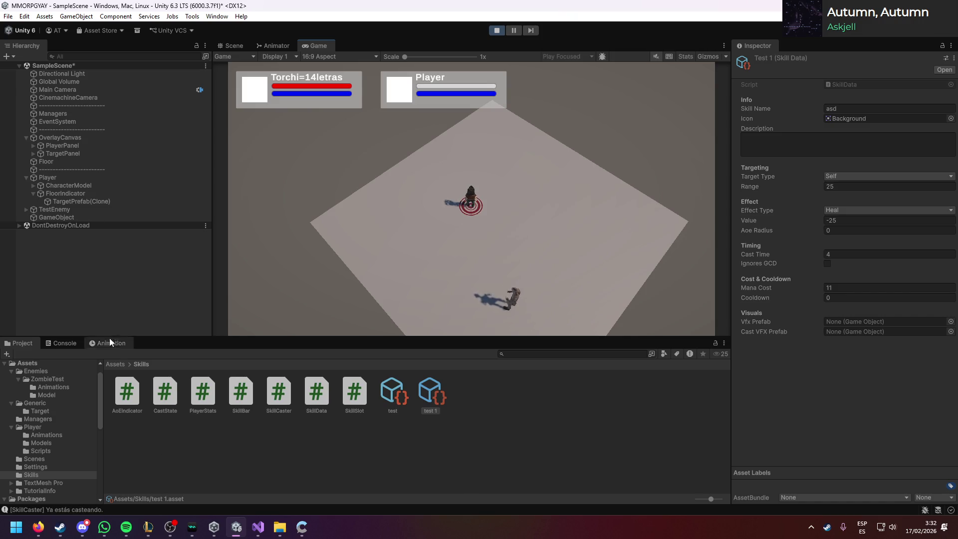
Step: Check the console for 'caca ejecutado' and locate the first-slot skill asset in the Project
click(64, 344)
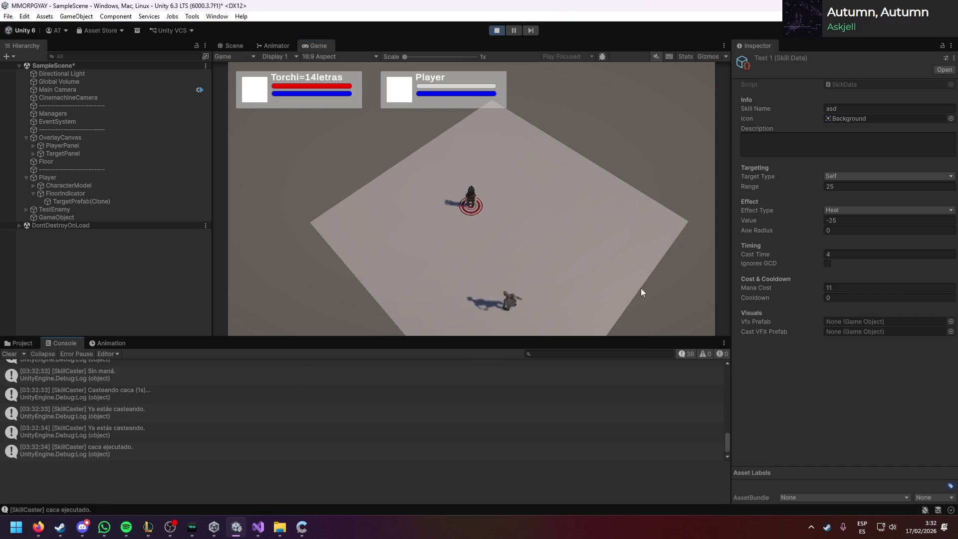
click(55, 177)
scroll(832, 356, down, 10)
click(849, 405)
click(20, 343)
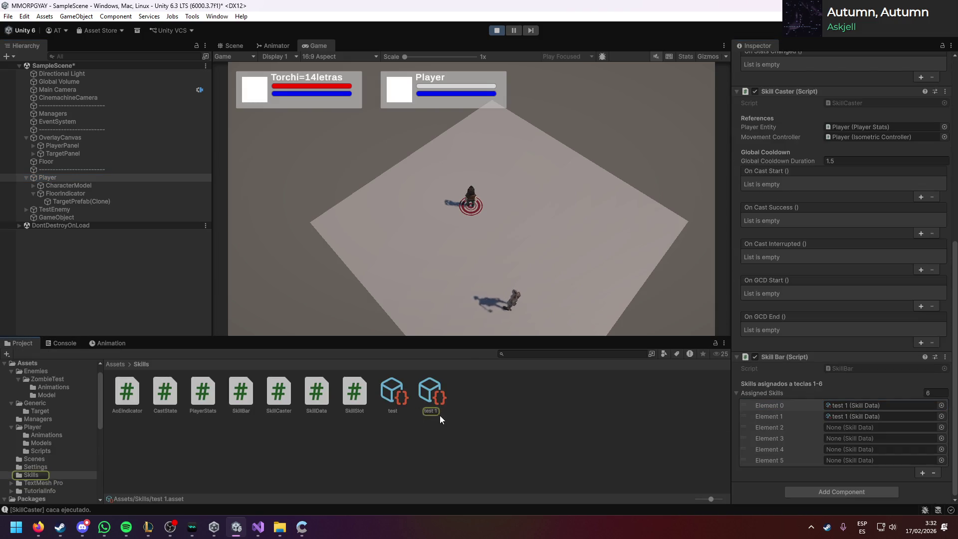